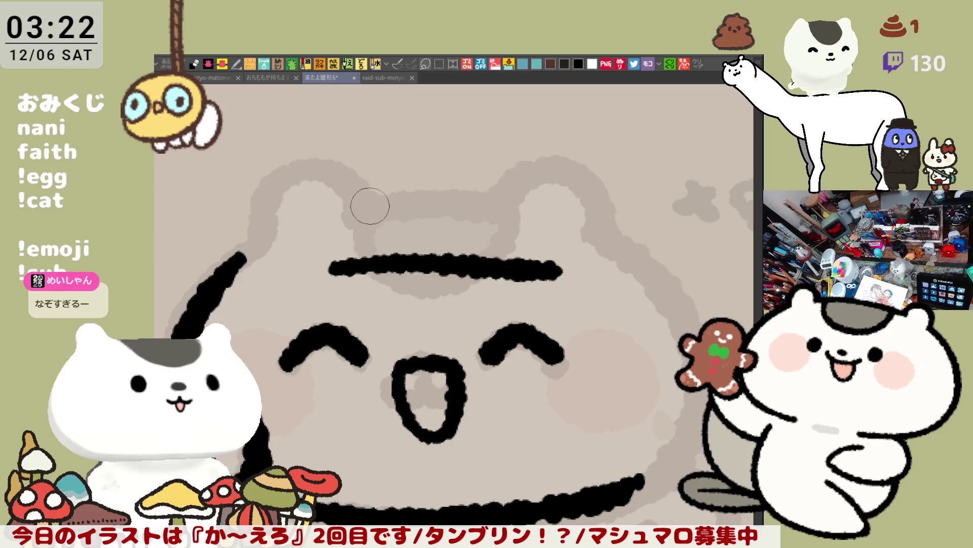
# - Ink the left ear-corner curve running from the ear down to the brim's left end
pyautogui.hotkey('ctrl', 'z')
pyautogui.moveTo(363, 208); pyautogui.dragTo(337, 267)
pyautogui.hotkey('ctrl', 'z')
pyautogui.moveTo(364, 205); pyautogui.dragTo(330, 272)
pyautogui.hotkey('ctrl', 'z')
pyautogui.moveTo(363, 208); pyautogui.dragTo(335, 267)
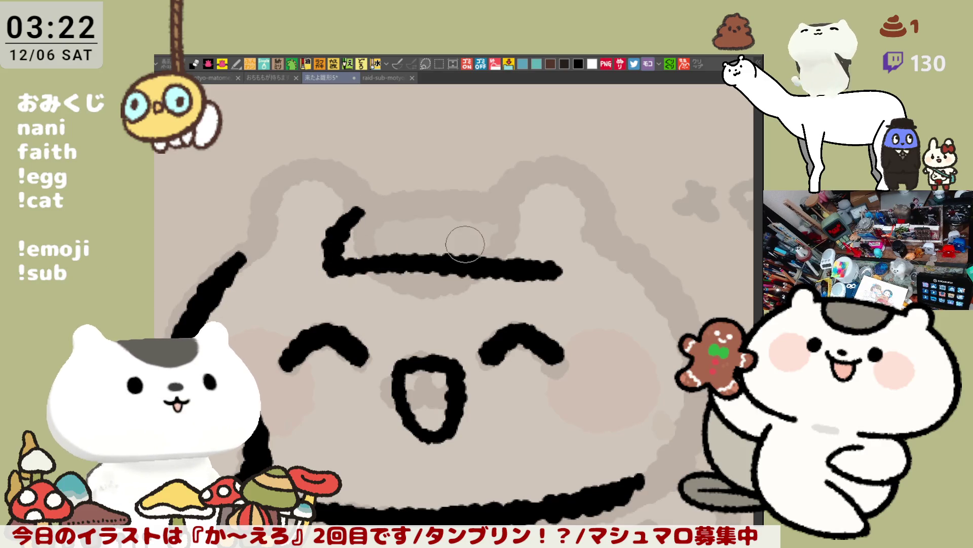
pyautogui.click(543, 220)
pyautogui.hotkey('ctrl', 'z')
pyautogui.hotkey('ctrl', 'z')
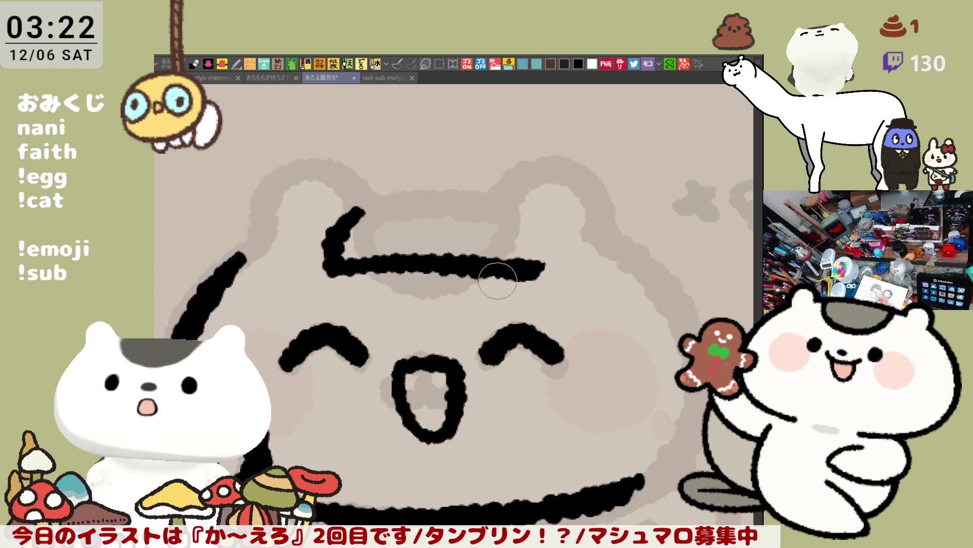
# - Ink the rounded right ear-corner stroke rising from the brim's right end
pyautogui.moveTo(527, 215); pyautogui.dragTo(544, 274)
pyautogui.hotkey('ctrl', 'z')
pyautogui.moveTo(528, 215); pyautogui.dragTo(543, 274)
pyautogui.hotkey('ctrl', 'z')
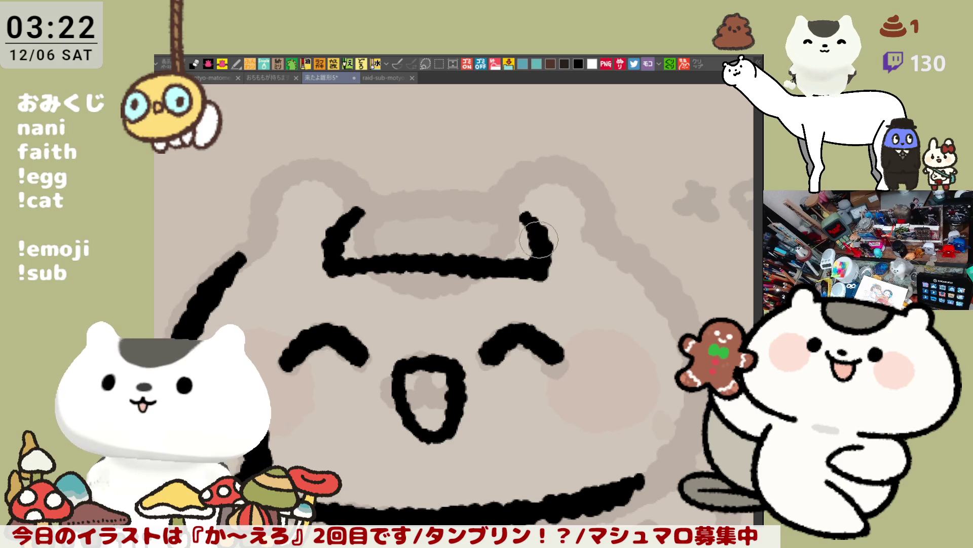
pyautogui.moveTo(527, 215); pyautogui.dragTo(546, 274)
# - Join the left ear stroke to the brim line with a diagonal stroke
pyautogui.hotkey('ctrl', 'z')
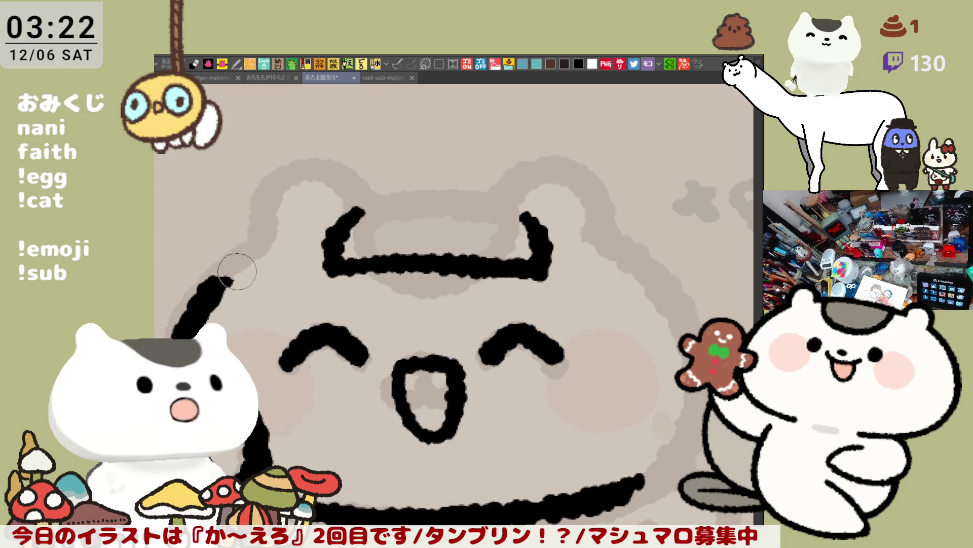
pyautogui.moveTo(208, 277); pyautogui.dragTo(327, 246)
pyautogui.hotkey('ctrl', 'z')
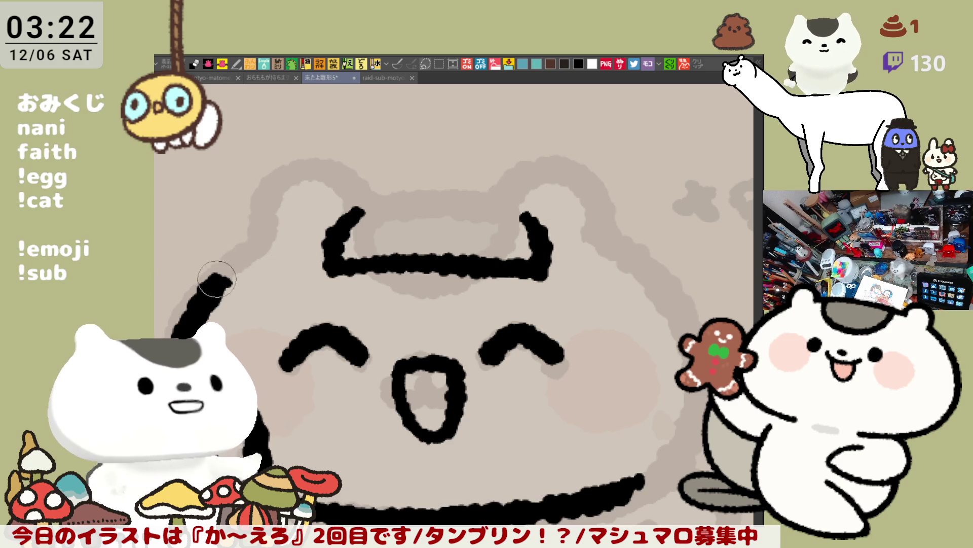
pyautogui.moveTo(210, 277); pyautogui.dragTo(361, 212)
pyautogui.hotkey('ctrl', 'z')
pyautogui.moveTo(319, 253); pyautogui.dragTo(362, 208)
pyautogui.hotkey('ctrl', 'z')
pyautogui.moveTo(295, 283)
pyautogui.mouseDown()
pyautogui.moveTo(350, 207)
pyautogui.moveTo(340, 243)
pyautogui.mouseUp()
pyautogui.hotkey('ctrl', 'z')
pyautogui.hotkey('ctrl', 'z')
pyautogui.moveTo(297, 281); pyautogui.dragTo(361, 211)
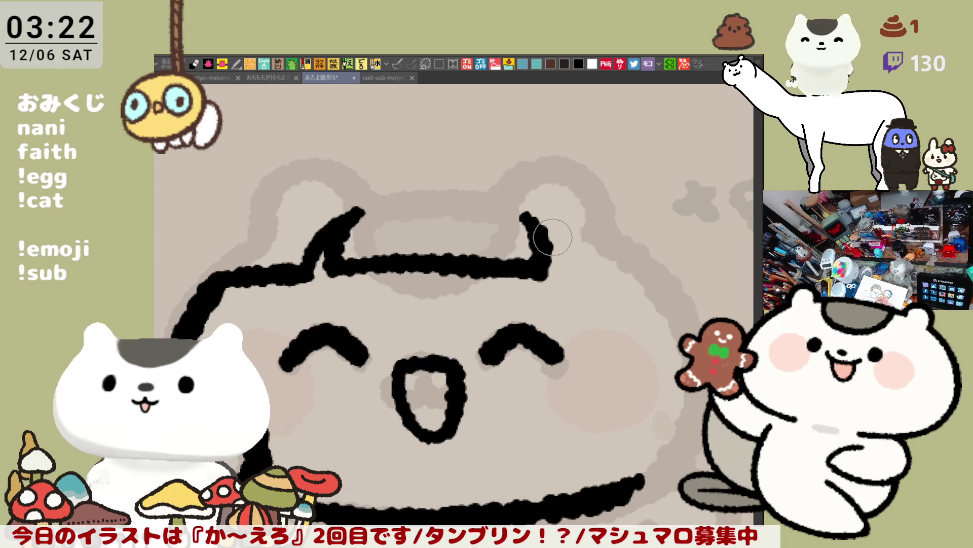
# - Draw a long, high arc across the top of the head, retrying until it fits
pyautogui.moveTo(497, 243); pyautogui.dragTo(504, 279)
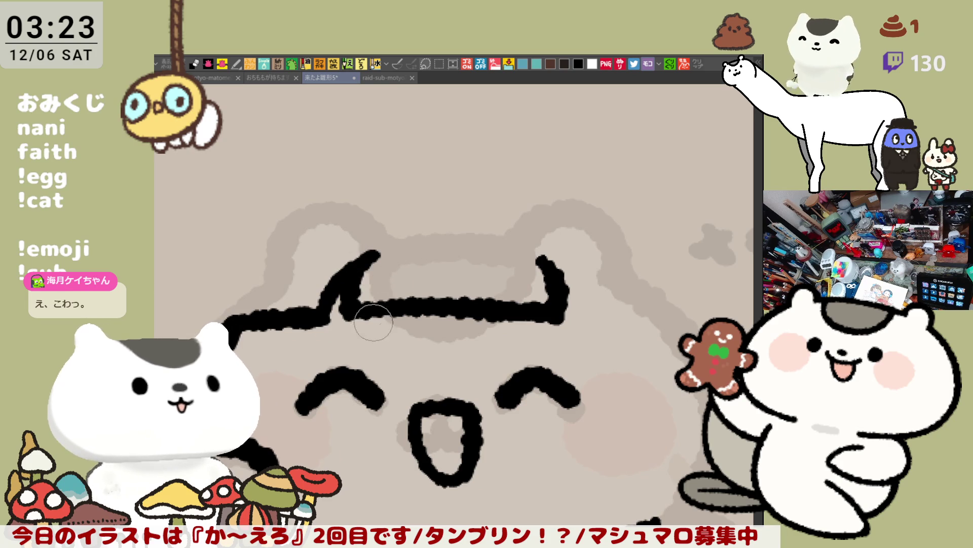
pyautogui.moveTo(509, 350); pyautogui.dragTo(430, 287)
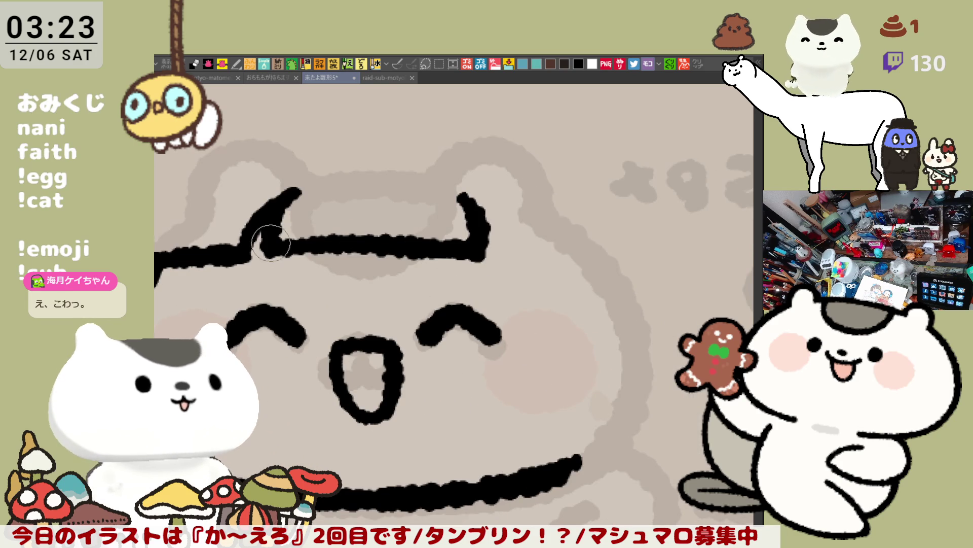
pyautogui.moveTo(351, 284); pyautogui.dragTo(379, 321)
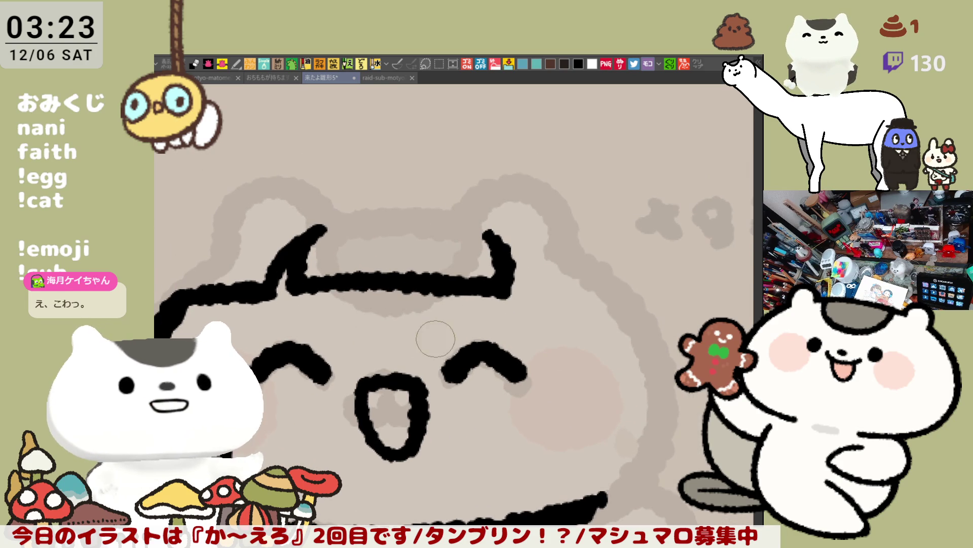
pyautogui.moveTo(304, 190); pyautogui.dragTo(487, 195)
pyautogui.hotkey('ctrl', 'z')
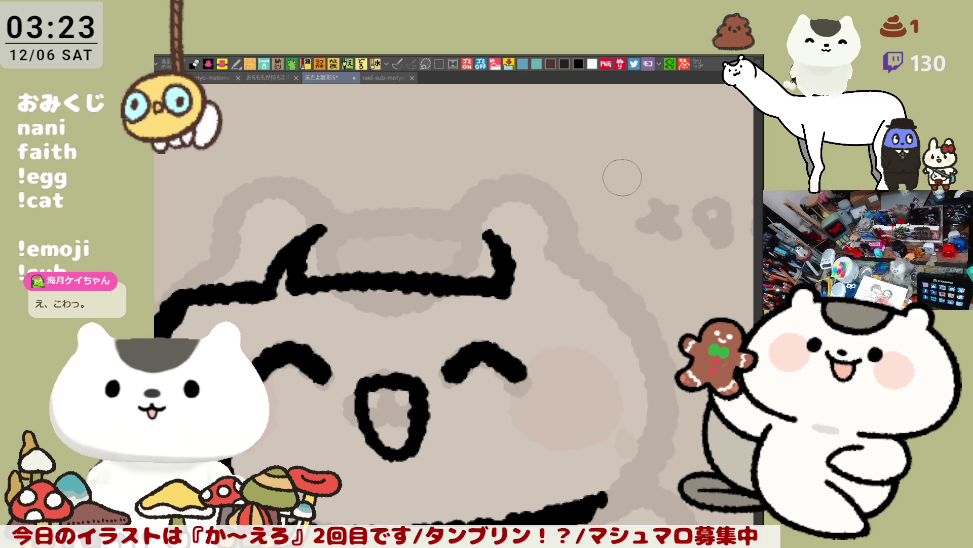
pyautogui.moveTo(299, 191)
pyautogui.mouseDown()
pyautogui.moveTo(344, 181)
pyautogui.moveTo(567, 212)
pyautogui.mouseUp()
pyautogui.hotkey('ctrl', 'z')
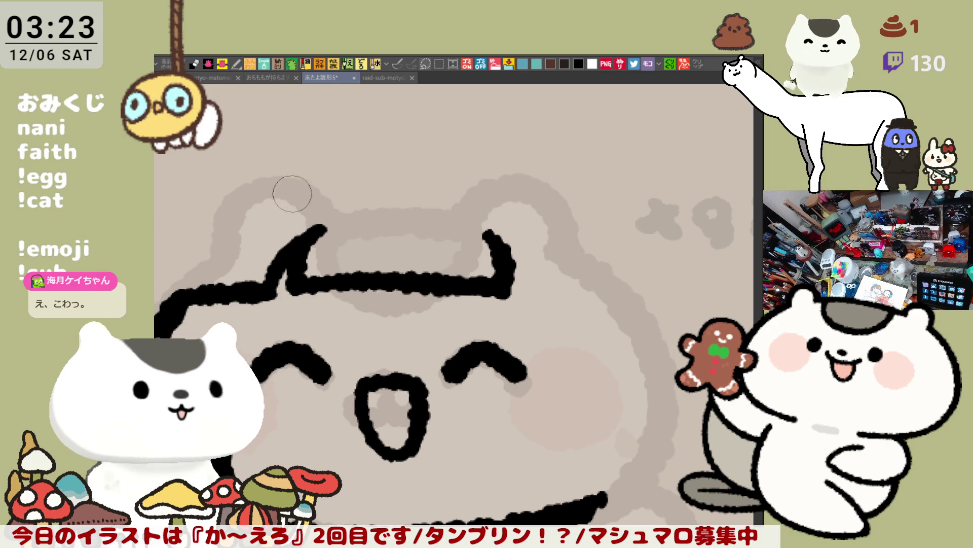
pyautogui.hotkey('ctrl', 'z')
pyautogui.moveTo(287, 195); pyautogui.dragTo(533, 196)
pyautogui.hotkey('ctrl', 'z')
pyautogui.moveTo(272, 192)
pyautogui.mouseDown()
pyautogui.moveTo(433, 174)
pyautogui.moveTo(569, 198)
pyautogui.mouseUp()
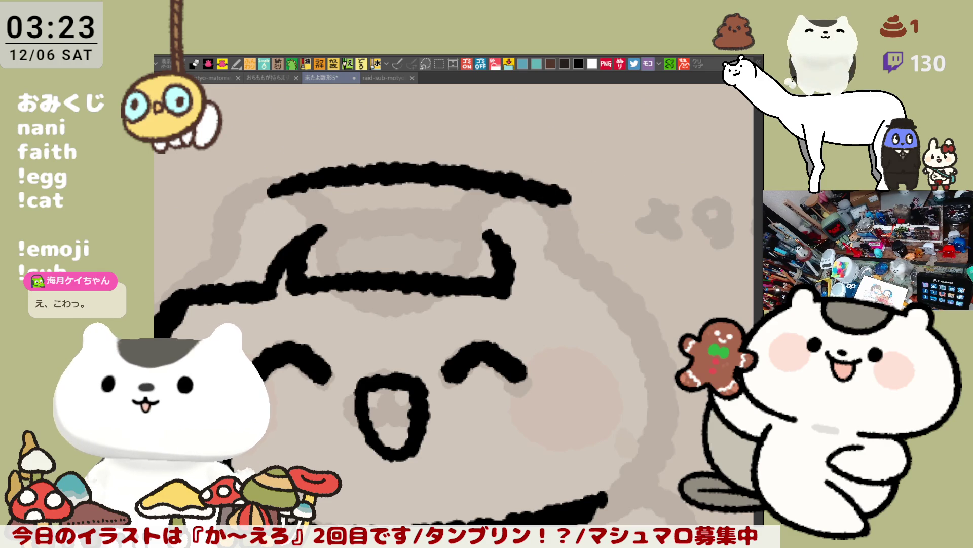
pyautogui.hotkey('ctrl', 'z')
pyautogui.moveTo(325, 193); pyautogui.dragTo(598, 198)
pyautogui.hotkey('ctrl', 'z')
pyautogui.moveTo(308, 195); pyautogui.dragTo(598, 203)
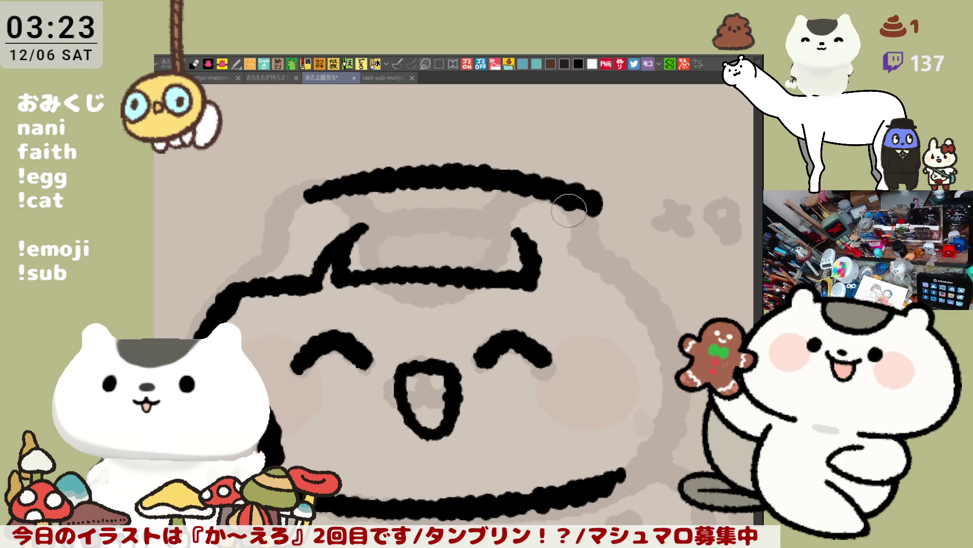
pyautogui.moveTo(501, 221); pyautogui.dragTo(527, 223)
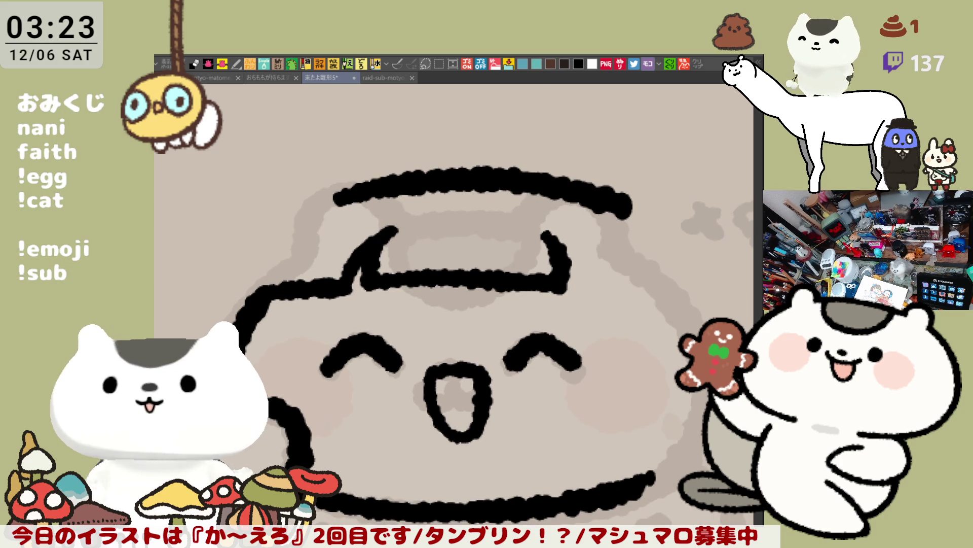
# - Redraw the hood's arc over the head into its final shape
pyautogui.scroll(-3, 373, 207)
pyautogui.hotkey('ctrl', 'z')
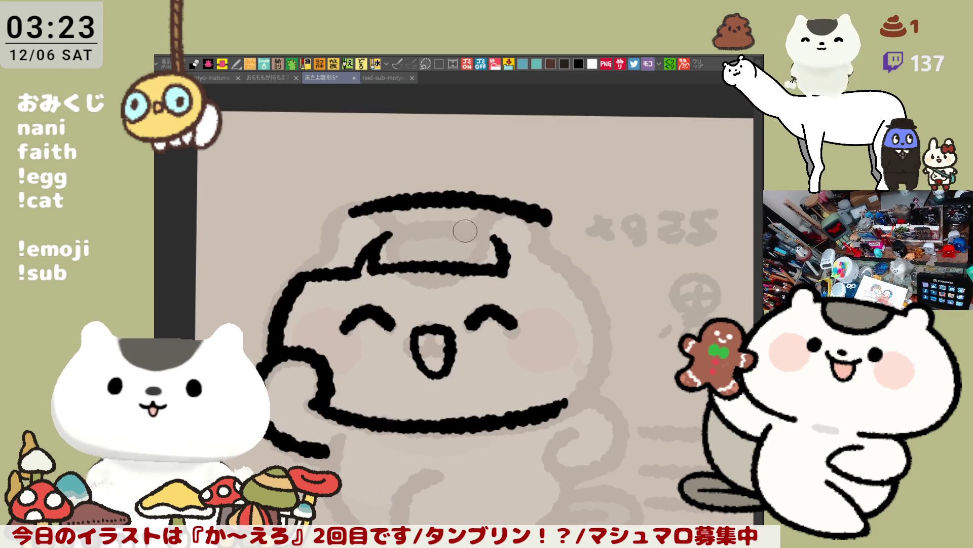
pyautogui.moveTo(355, 208); pyautogui.dragTo(558, 213)
pyautogui.hotkey('ctrl', 'z')
pyautogui.moveTo(349, 209); pyautogui.dragTo(515, 216)
pyautogui.hotkey('ctrl', 'z')
pyautogui.moveTo(349, 208)
pyautogui.mouseDown()
pyautogui.moveTo(440, 196)
pyautogui.moveTo(537, 213)
pyautogui.mouseUp()
pyautogui.hotkey('ctrl', 'z')
pyautogui.moveTo(364, 208); pyautogui.dragTo(537, 218)
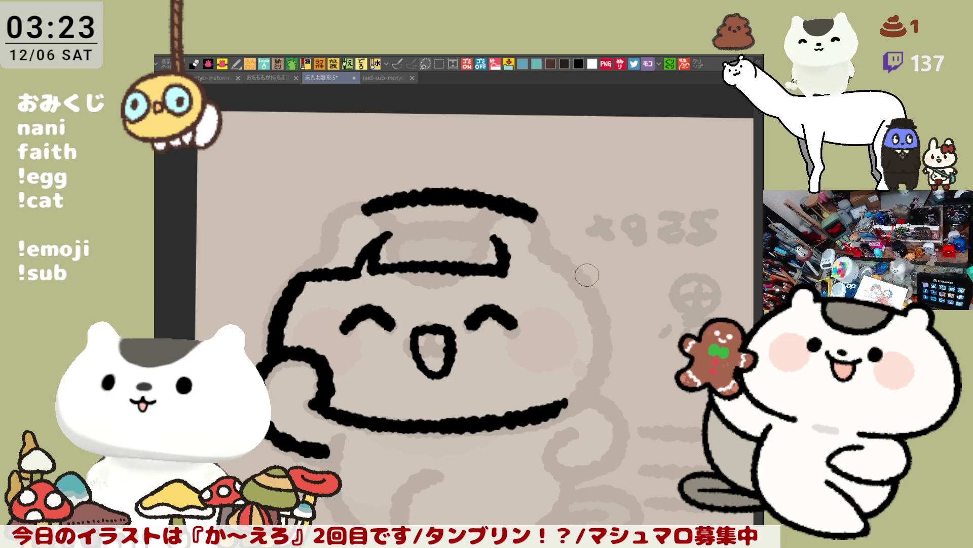
# - Ink the pointed hood flap sweeping out to the right, with lower and upper edges
pyautogui.moveTo(507, 264)
pyautogui.mouseDown()
pyautogui.moveTo(572, 297)
pyautogui.moveTo(568, 274)
pyautogui.moveTo(571, 378)
pyautogui.mouseUp()
pyautogui.hotkey('ctrl', 'z')
pyautogui.moveTo(553, 277)
pyautogui.mouseDown()
pyautogui.moveTo(575, 327)
pyautogui.moveTo(558, 426)
pyautogui.mouseUp()
pyautogui.hotkey('ctrl', 'z')
pyautogui.moveTo(545, 276); pyautogui.dragTo(613, 365)
pyautogui.hotkey('ctrl', 'z')
pyautogui.moveTo(545, 276); pyautogui.dragTo(649, 356)
pyautogui.hotkey('ctrl', 'z')
pyautogui.moveTo(552, 279); pyautogui.dragTo(660, 350)
pyautogui.moveTo(609, 281); pyautogui.dragTo(698, 327)
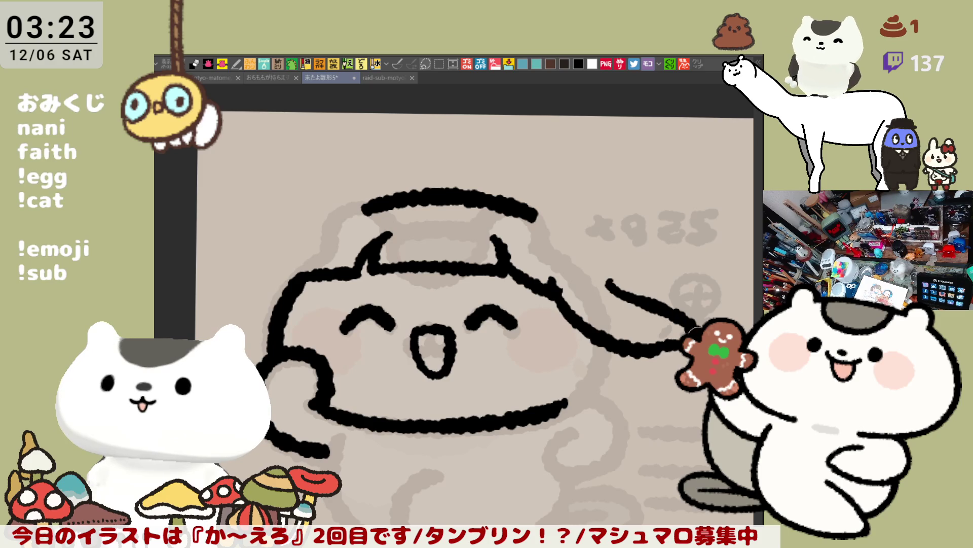
# - Draw the curve running down the left side of the head
pyautogui.moveTo(649, 347)
pyautogui.mouseDown()
pyautogui.moveTo(586, 306)
pyautogui.moveTo(640, 288)
pyautogui.mouseUp()
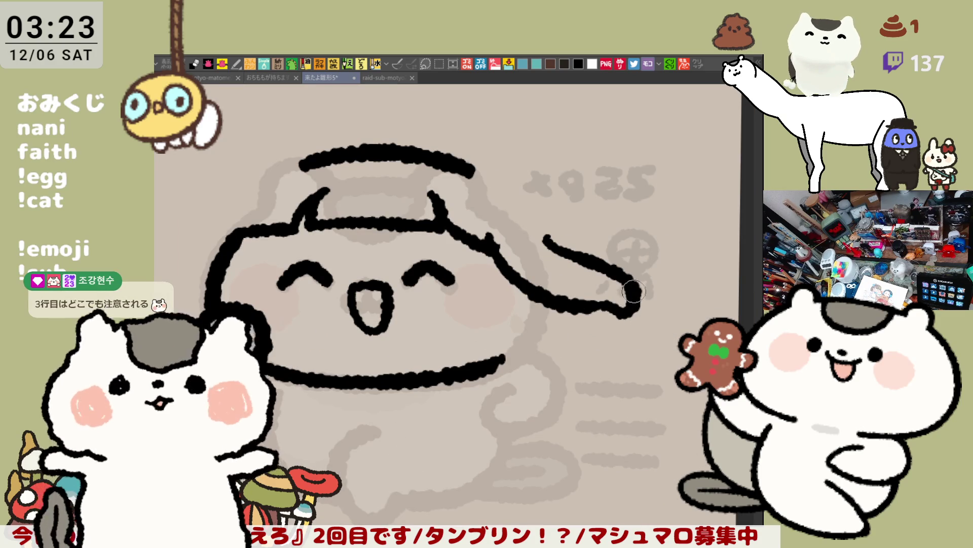
pyautogui.moveTo(516, 288); pyautogui.dragTo(558, 296)
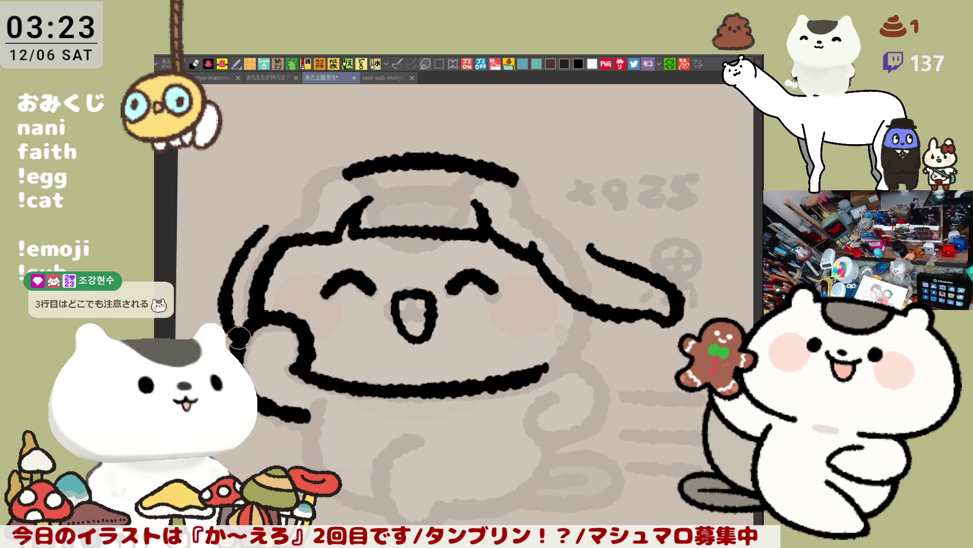
pyautogui.moveTo(265, 234); pyautogui.dragTo(226, 314)
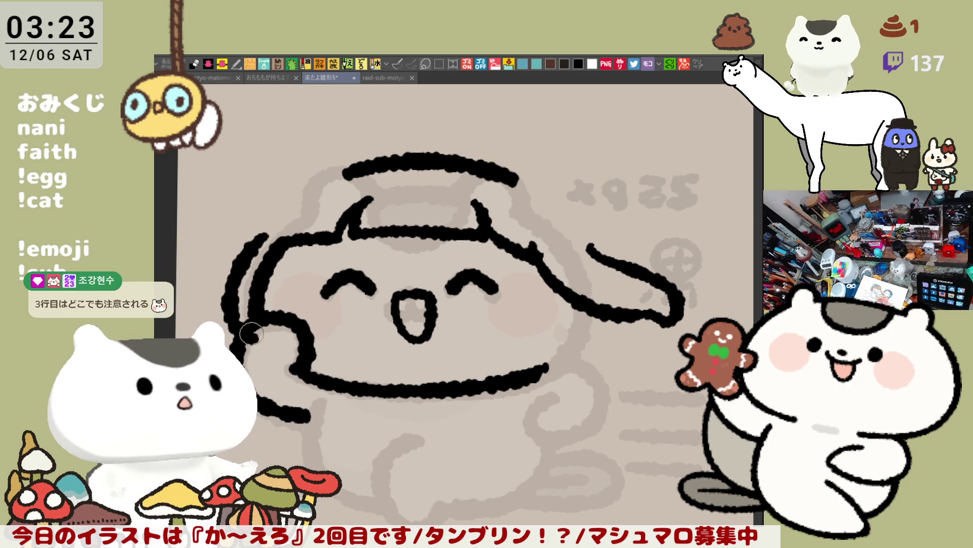
pyautogui.hotkey('ctrl', 'z')
pyautogui.moveTo(266, 227); pyautogui.dragTo(231, 324)
# - Flip the canvas view horizontally and begin lassoing around the top arc
pyautogui.press('h')
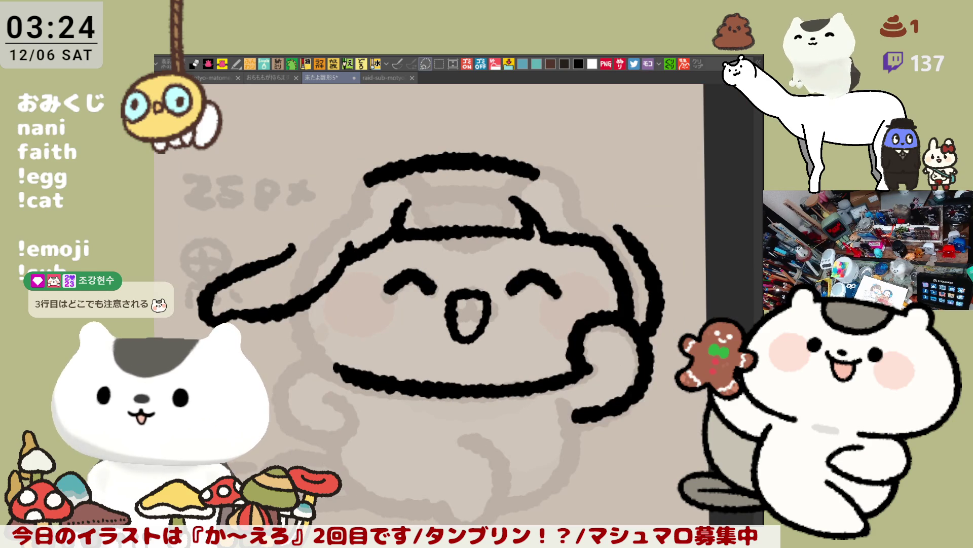
pyautogui.moveTo(374, 206); pyautogui.dragTo(394, 255)
pyautogui.moveTo(373, 208); pyautogui.dragTo(588, 220)
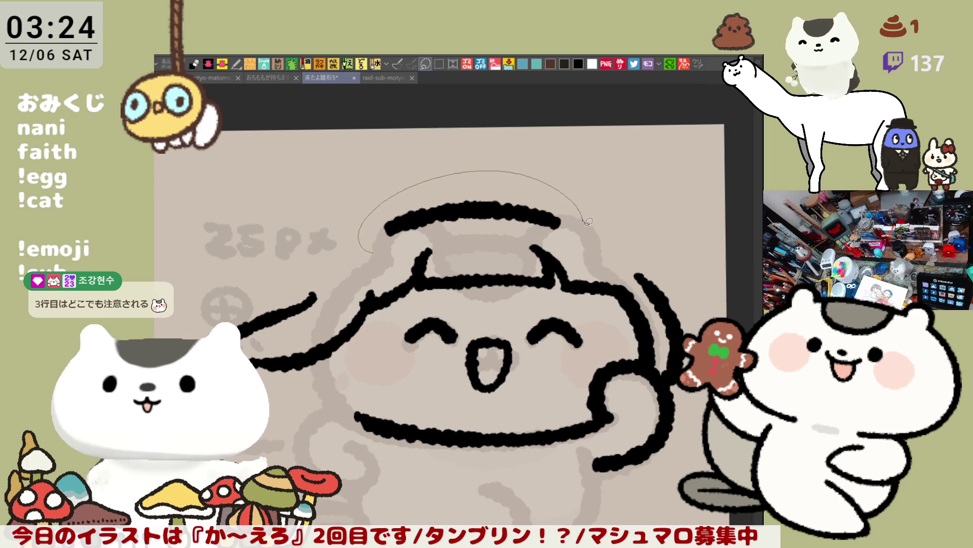
# - Lasso the top hood arc, nudge it slightly upward, then deselect
pyautogui.moveTo(493, 231); pyautogui.dragTo(368, 247)
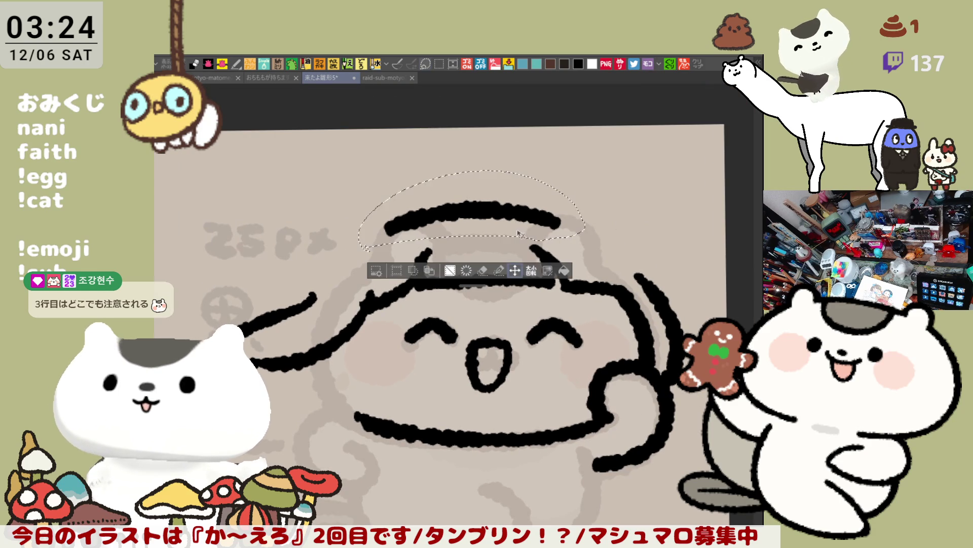
pyautogui.moveTo(523, 230); pyautogui.dragTo(521, 223)
pyautogui.hotkey('ctrl', 'd')
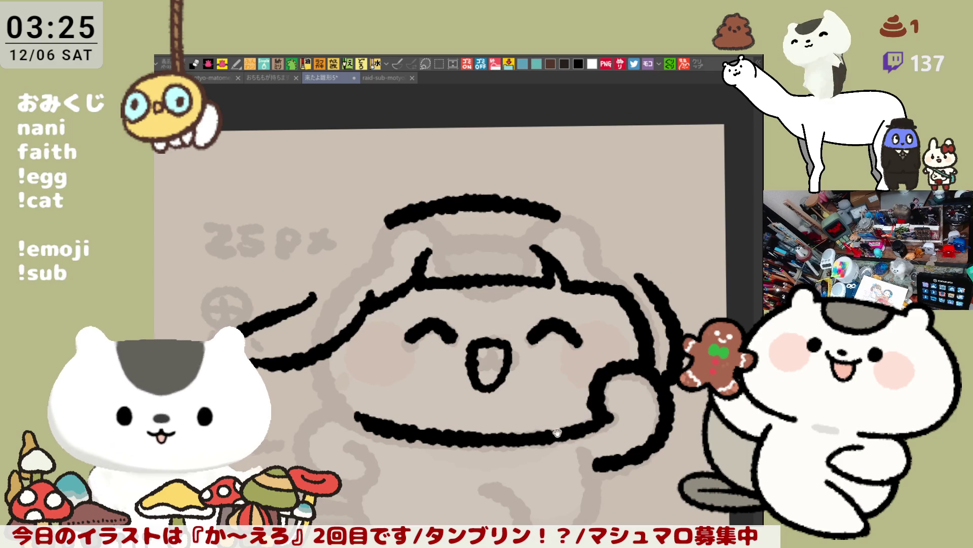
# - Unmirror the view and extend the top hood line into a hook curving down at the right
pyautogui.moveTo(565, 446); pyautogui.dragTo(517, 224)
pyautogui.press('h')
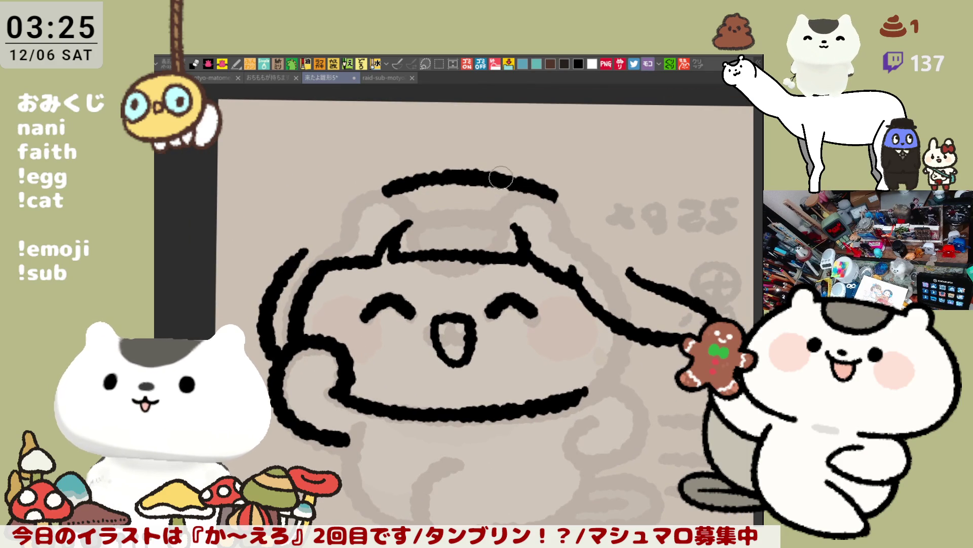
pyautogui.moveTo(502, 179); pyautogui.dragTo(549, 190)
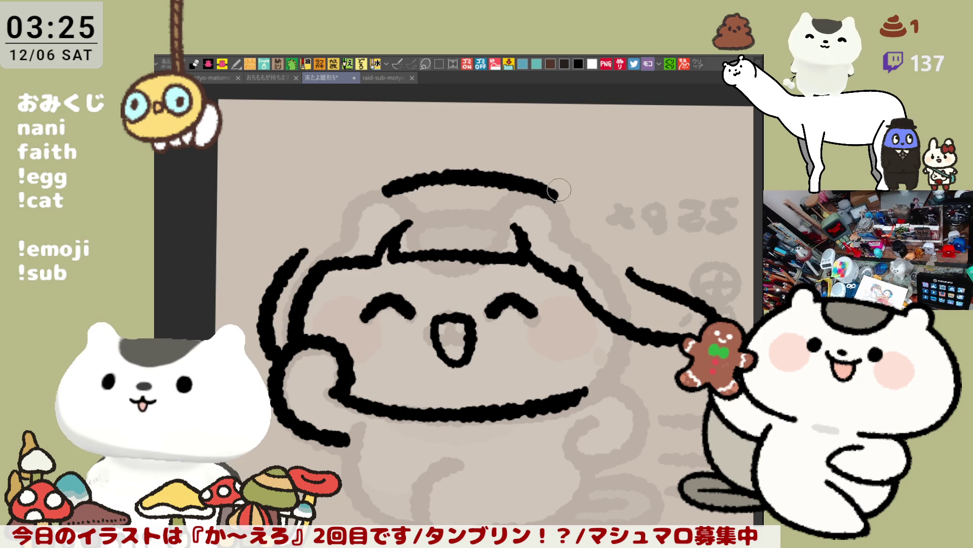
pyautogui.hotkey('ctrl', 'z')
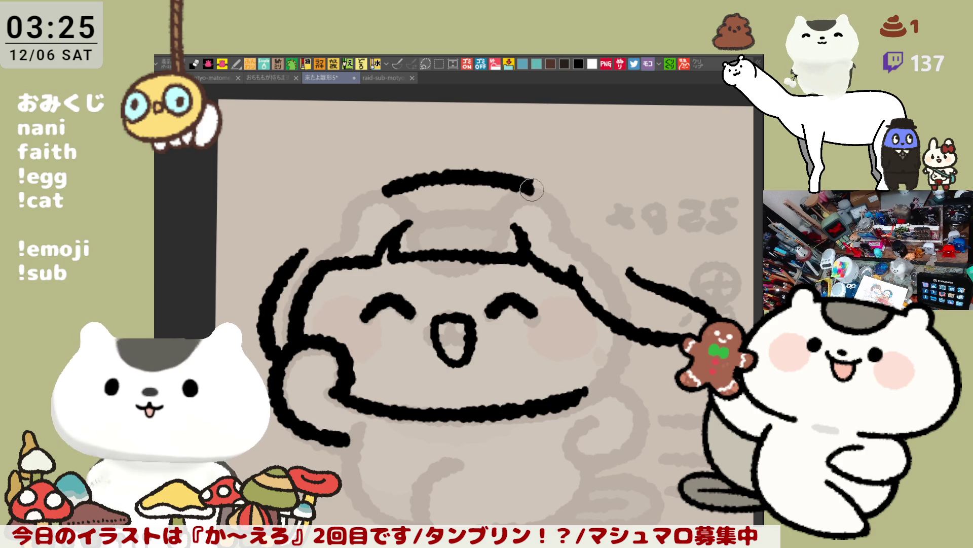
pyautogui.moveTo(538, 189); pyautogui.dragTo(634, 251)
pyautogui.hotkey('ctrl', 'z')
pyautogui.moveTo(539, 189); pyautogui.dragTo(629, 253)
pyautogui.hotkey('ctrl', 'z')
# - Connect the hook's end to the hair line with a longer curve
pyautogui.moveTo(642, 247); pyautogui.dragTo(680, 286)
pyautogui.hotkey('ctrl', 'z')
pyautogui.hotkey('ctrl', 'z')
pyautogui.moveTo(633, 244); pyautogui.dragTo(675, 294)
pyautogui.hotkey('ctrl', 'z')
pyautogui.moveTo(634, 244); pyautogui.dragTo(658, 293)
pyautogui.hotkey('ctrl', 'z')
pyautogui.hotkey('ctrl', 'z')
pyautogui.moveTo(555, 406); pyautogui.dragTo(590, 387)
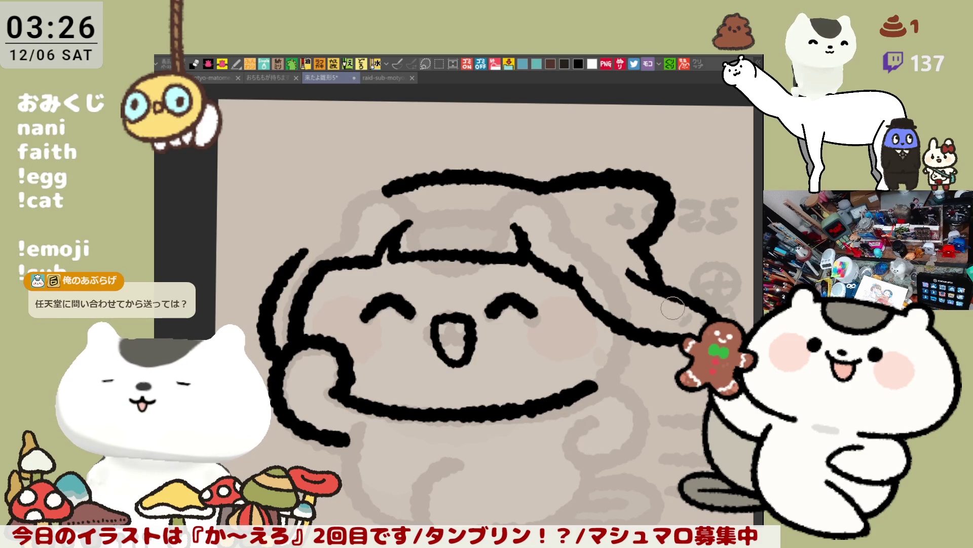
pyautogui.hotkey('ctrl', 'z')
pyautogui.moveTo(622, 263); pyautogui.dragTo(715, 315)
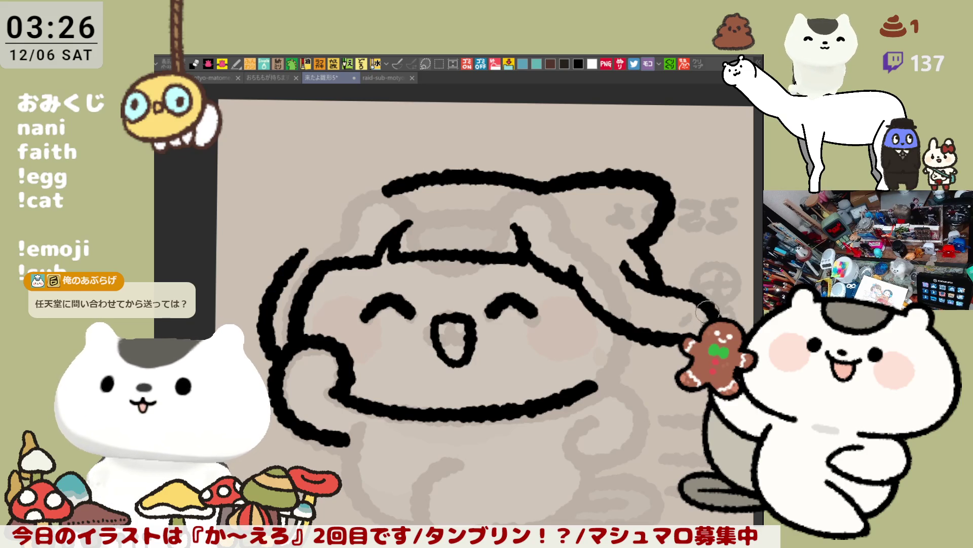
# - Close the gap in the top hood outline, thicken the right hair line, and save
pyautogui.moveTo(595, 324)
pyautogui.mouseDown()
pyautogui.moveTo(611, 309)
pyautogui.moveTo(604, 295)
pyautogui.mouseUp()
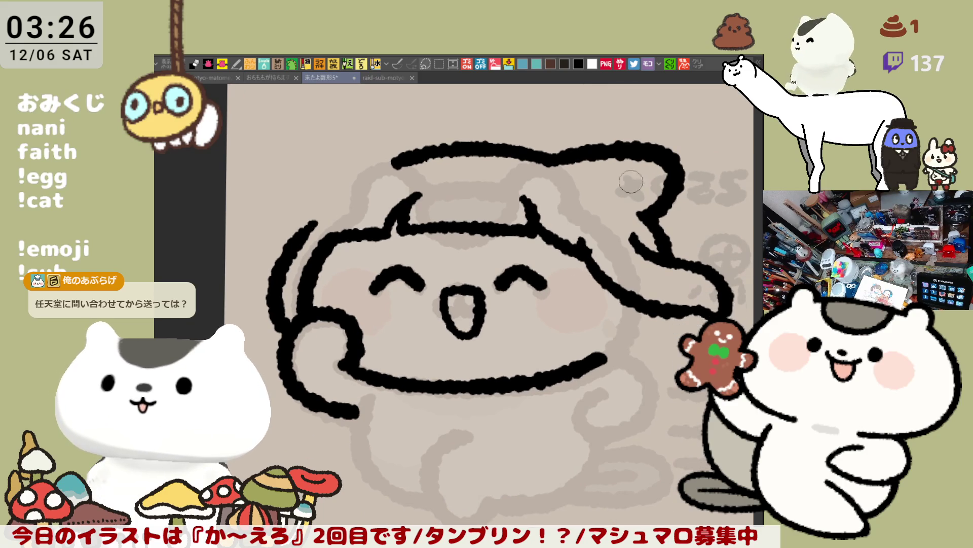
pyautogui.moveTo(552, 160); pyautogui.dragTo(587, 151)
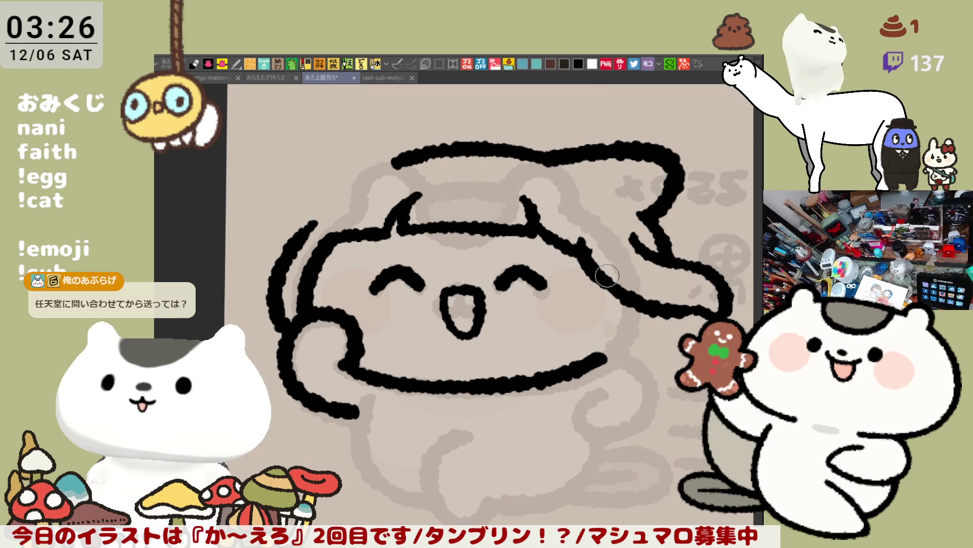
pyautogui.moveTo(578, 242); pyautogui.dragTo(628, 289)
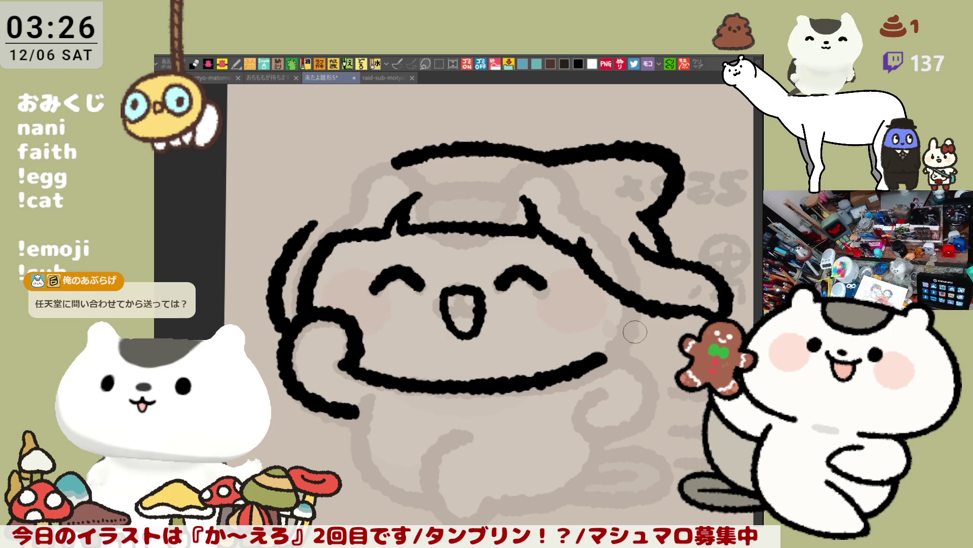
pyautogui.hotkey('ctrl', 's')
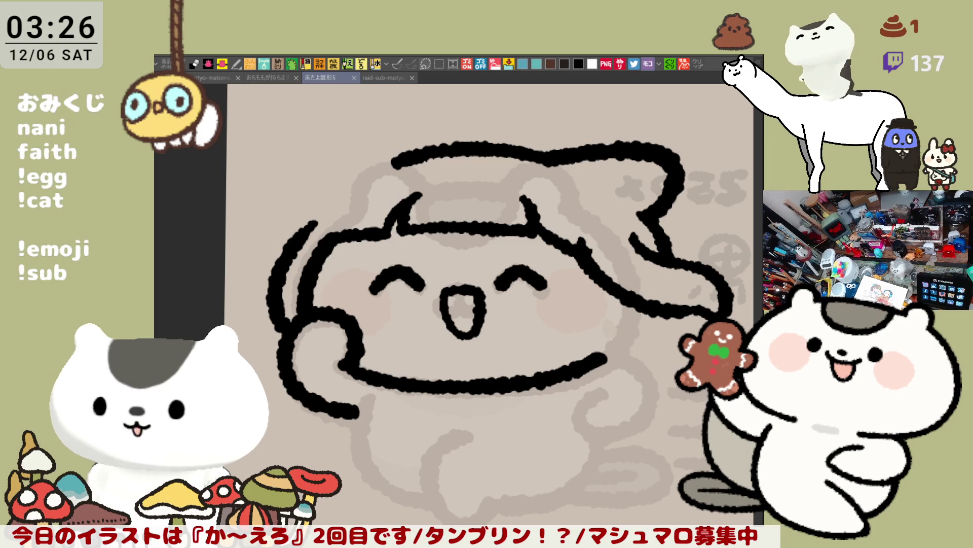
# - Draw a pointed cat ear on the hood's upper left, joined to the head line
pyautogui.moveTo(392, 161); pyautogui.dragTo(401, 173)
pyautogui.moveTo(312, 198); pyautogui.dragTo(420, 153)
pyautogui.moveTo(361, 208)
pyautogui.mouseDown()
pyautogui.moveTo(378, 291)
pyautogui.moveTo(456, 228)
pyautogui.mouseUp()
pyautogui.hotkey('ctrl', 'z')
pyautogui.moveTo(354, 268); pyautogui.dragTo(447, 236)
pyautogui.hotkey('ctrl', 'z')
pyautogui.moveTo(345, 274)
pyautogui.mouseDown()
pyautogui.moveTo(425, 231)
pyautogui.moveTo(436, 238)
pyautogui.mouseUp()
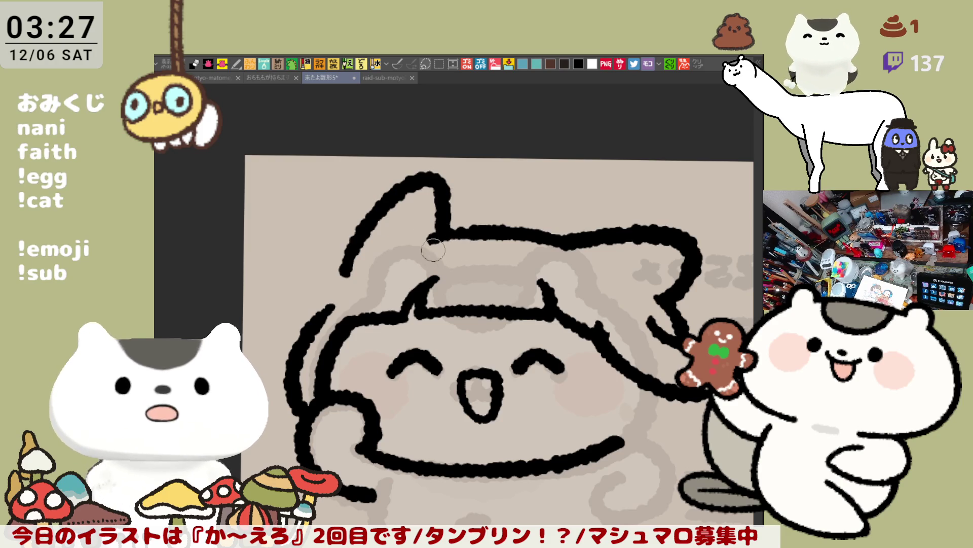
pyautogui.moveTo(435, 248); pyautogui.dragTo(439, 240)
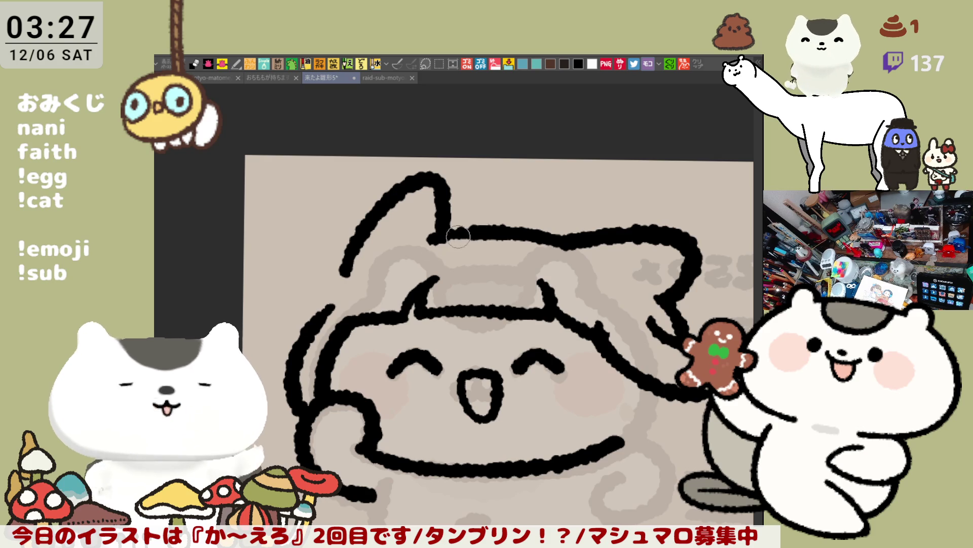
# - Tilt the canvas and ink the left face outline
pyautogui.moveTo(378, 310); pyautogui.dragTo(412, 307)
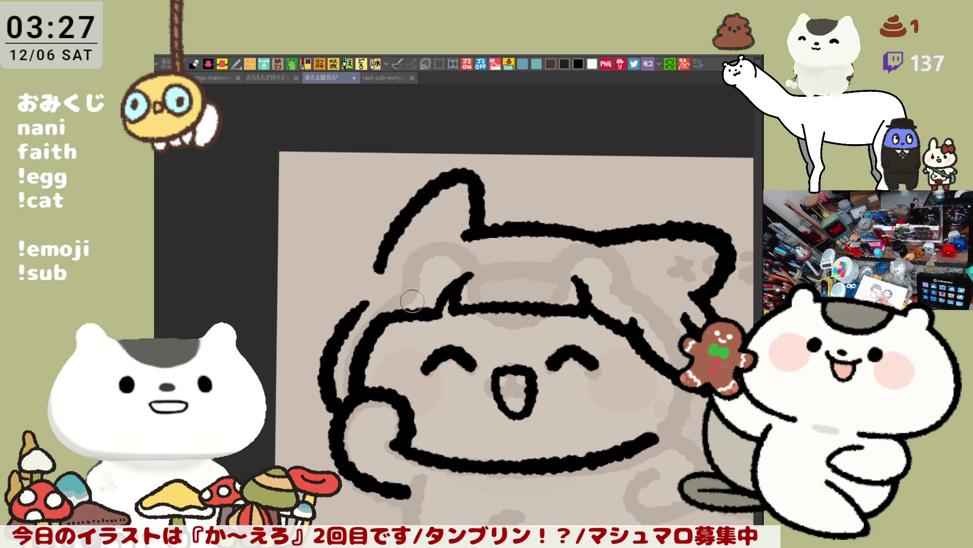
pyautogui.moveTo(473, 280); pyautogui.dragTo(379, 343)
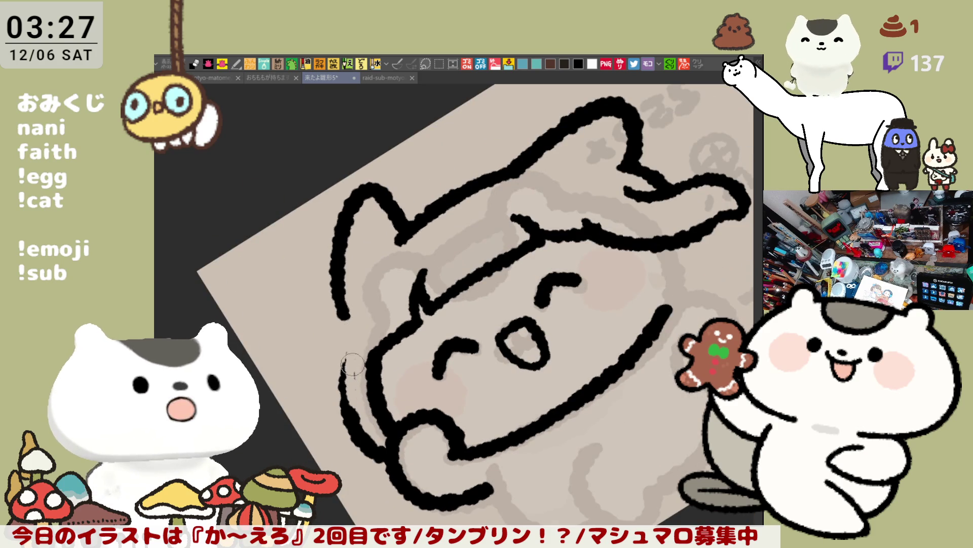
pyautogui.moveTo(355, 428); pyautogui.dragTo(350, 346)
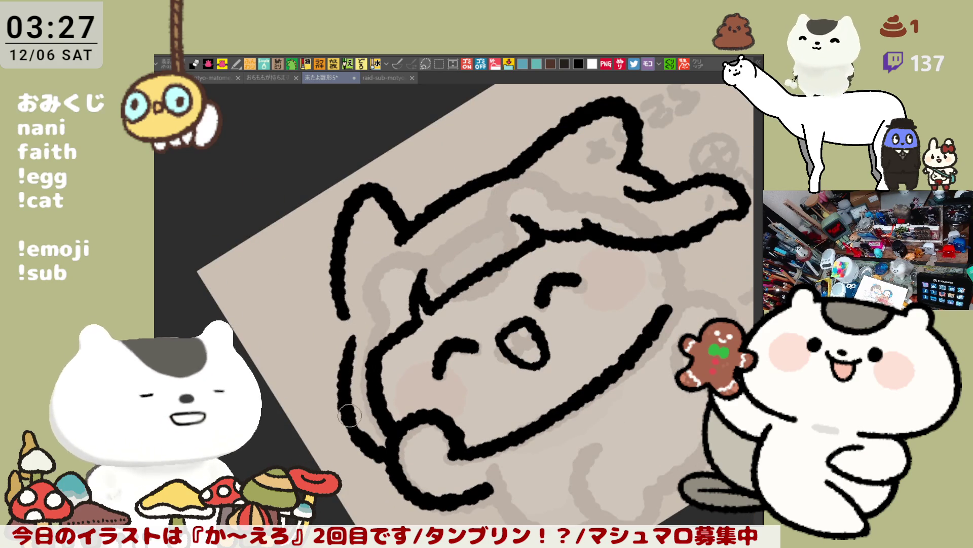
pyautogui.hotkey('ctrl', 'z')
pyautogui.moveTo(350, 423); pyautogui.dragTo(351, 362)
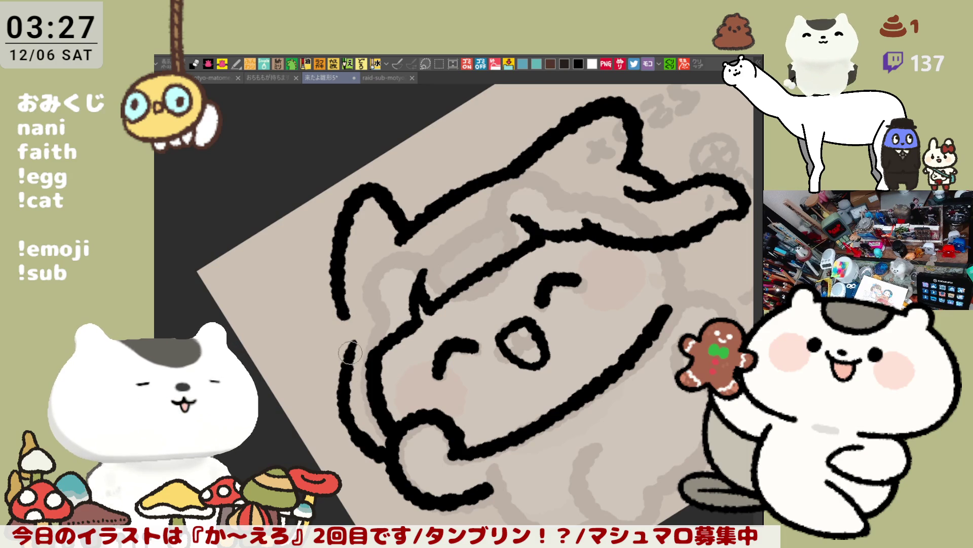
pyautogui.moveTo(337, 283); pyautogui.dragTo(351, 340)
pyautogui.hotkey('ctrl', 'z')
pyautogui.moveTo(336, 281)
pyautogui.mouseDown()
pyautogui.moveTo(348, 347)
pyautogui.moveTo(373, 236)
pyautogui.mouseUp()
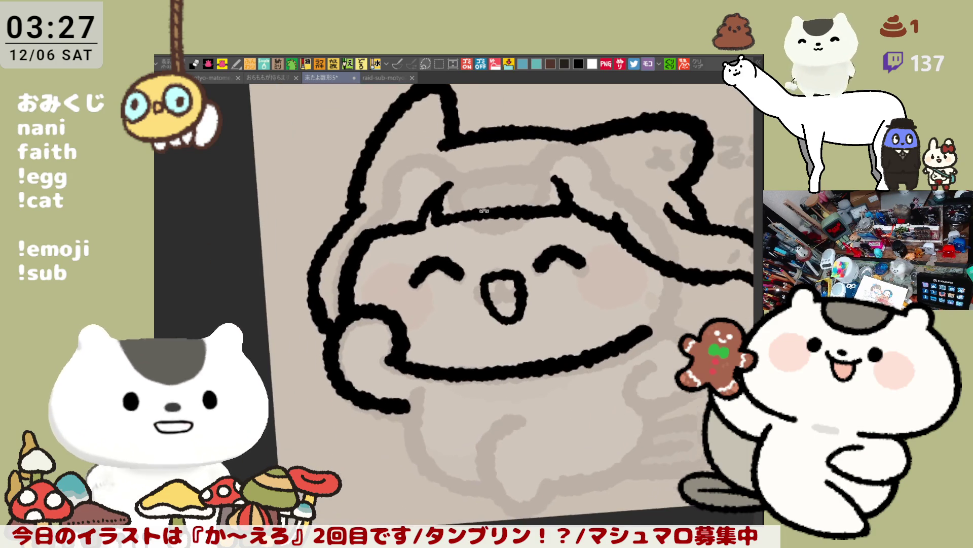
# - Redraw and thicken the outer head outline down the hood's left side
pyautogui.hotkey('ctrl', 'z')
pyautogui.moveTo(357, 200); pyautogui.dragTo(310, 289)
pyautogui.hotkey('ctrl', 'z')
pyautogui.moveTo(358, 202); pyautogui.dragTo(311, 304)
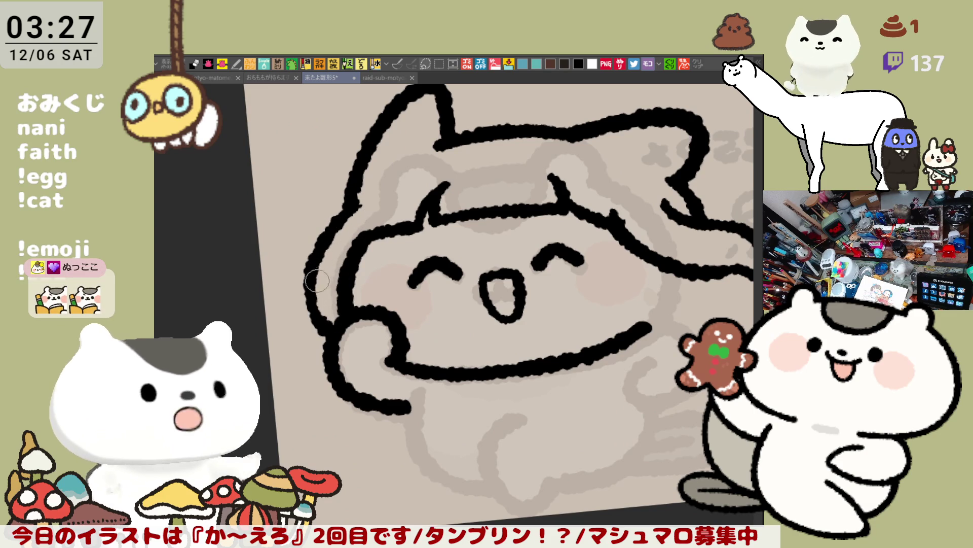
pyautogui.moveTo(318, 297); pyautogui.dragTo(351, 215)
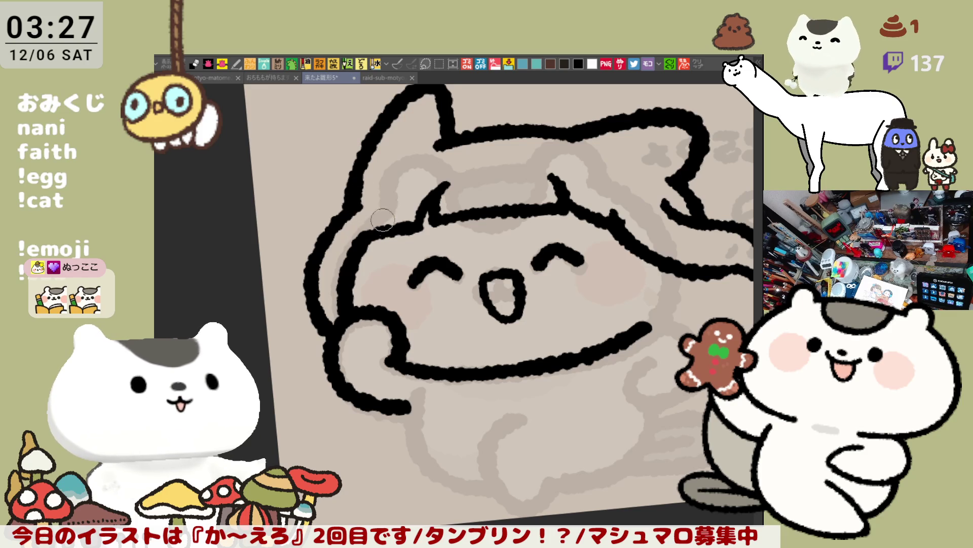
# - Straighten the canvas and extend the head's bottom outline toward the mouth's right
pyautogui.moveTo(390, 237)
pyautogui.mouseDown()
pyautogui.moveTo(402, 314)
pyautogui.moveTo(342, 291)
pyautogui.mouseUp()
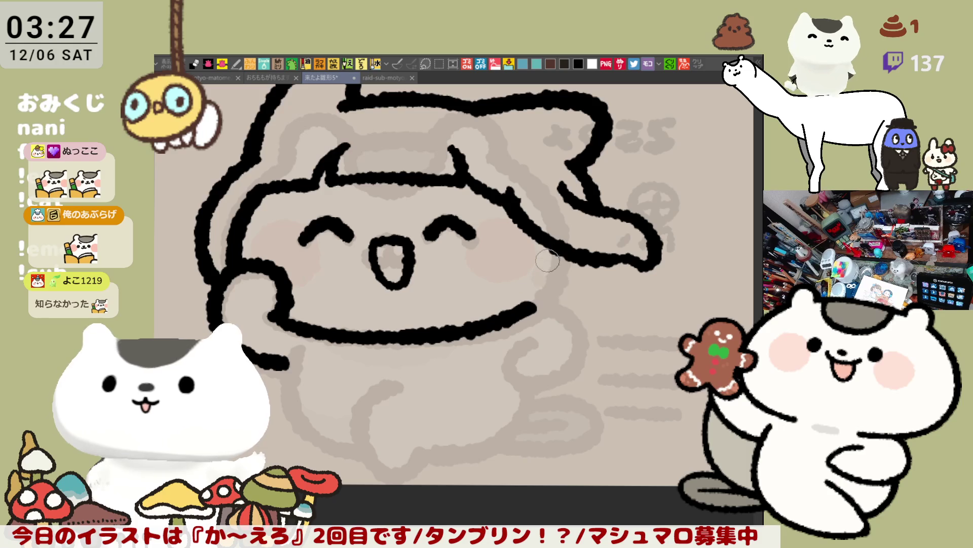
pyautogui.moveTo(517, 310); pyautogui.dragTo(550, 284)
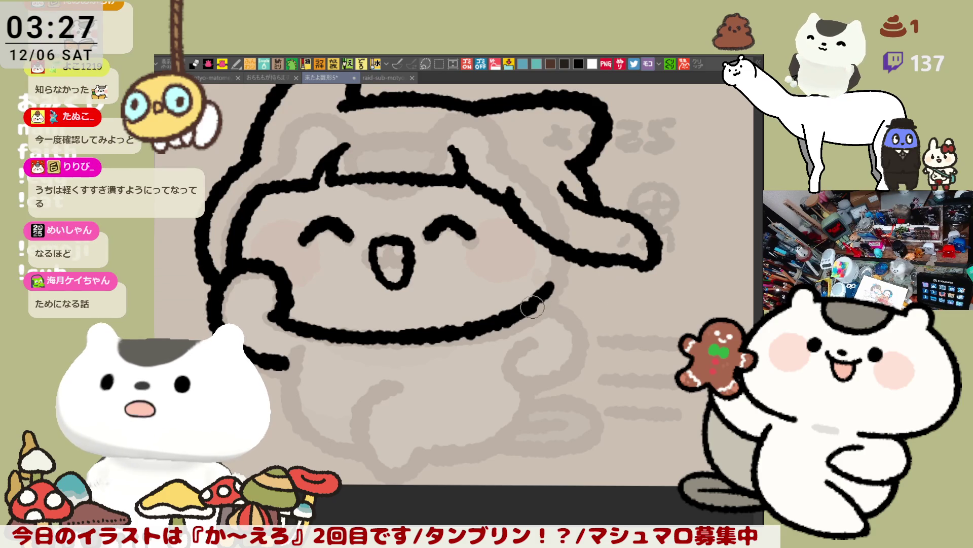
pyautogui.moveTo(590, 268); pyautogui.dragTo(565, 300)
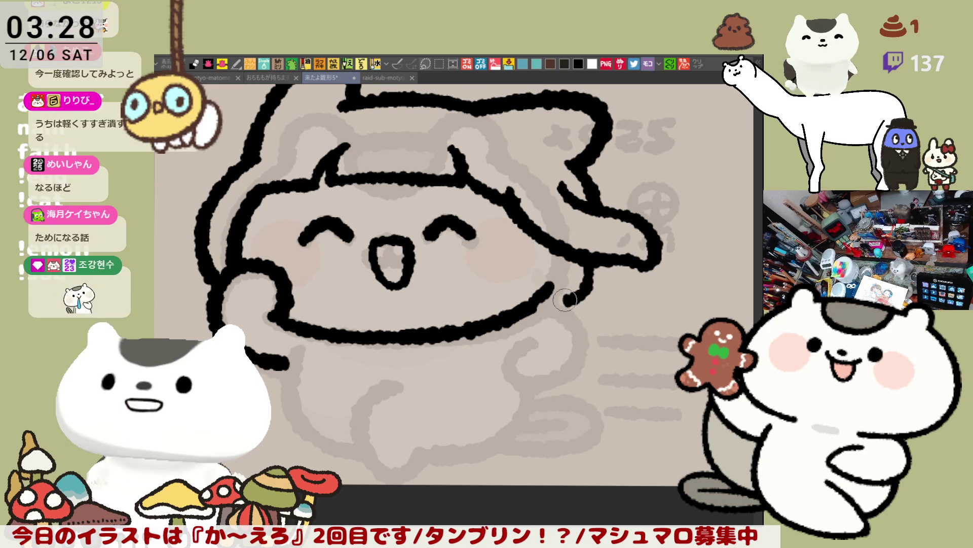
pyautogui.hotkey('ctrl', 'z')
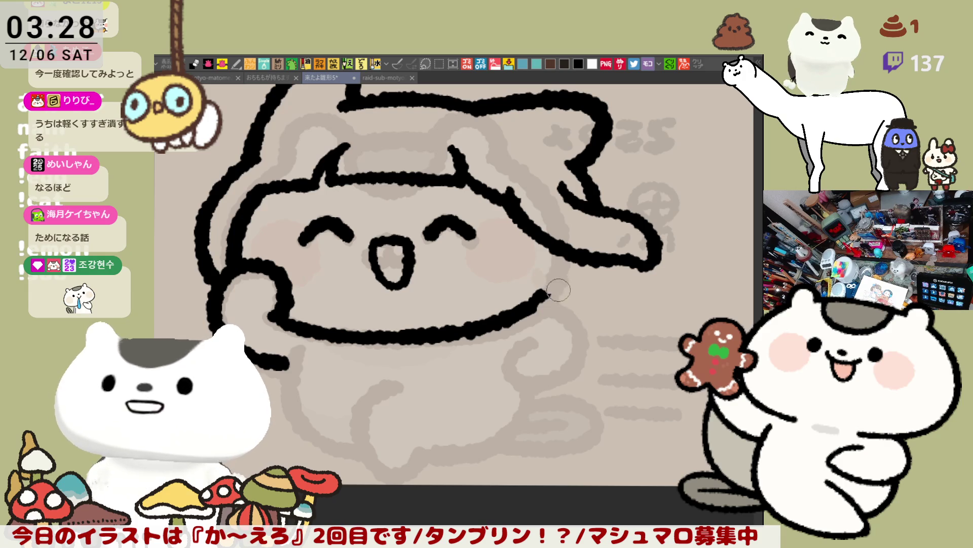
pyautogui.moveTo(548, 296); pyautogui.dragTo(593, 271)
pyautogui.hotkey('ctrl', 'z')
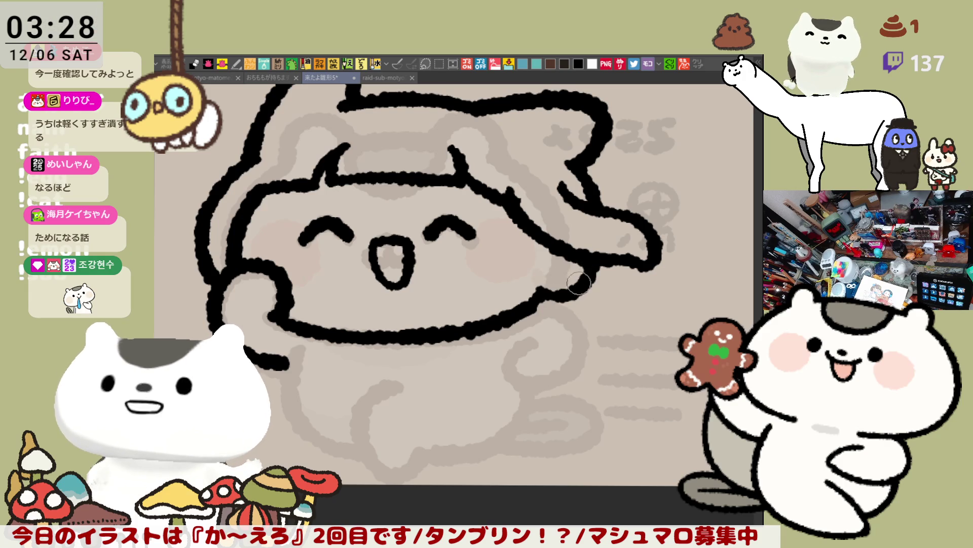
# - Draw a hair strand beside the right cheek with its end curling to the right
pyautogui.moveTo(525, 215); pyautogui.dragTo(514, 282)
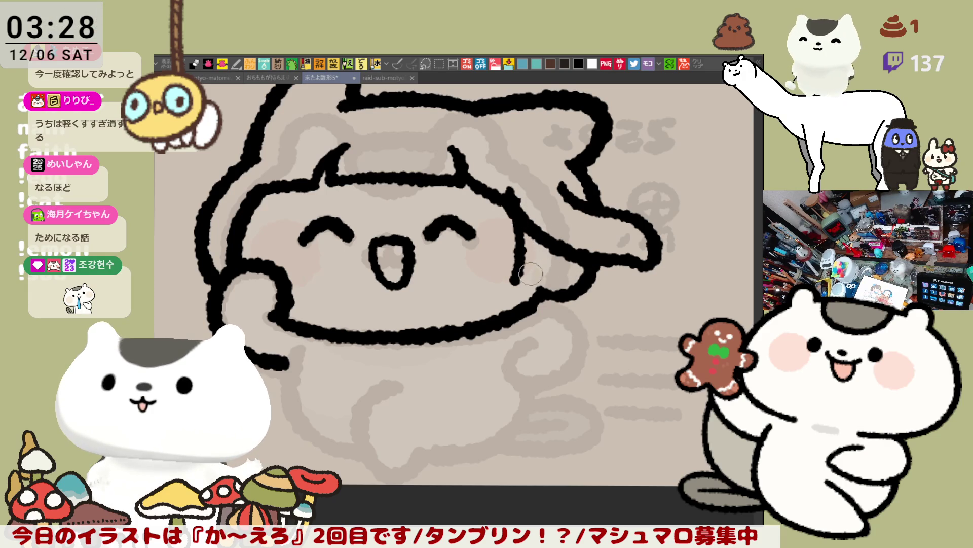
pyautogui.moveTo(521, 280); pyautogui.dragTo(568, 256)
pyautogui.moveTo(507, 289); pyautogui.dragTo(553, 274)
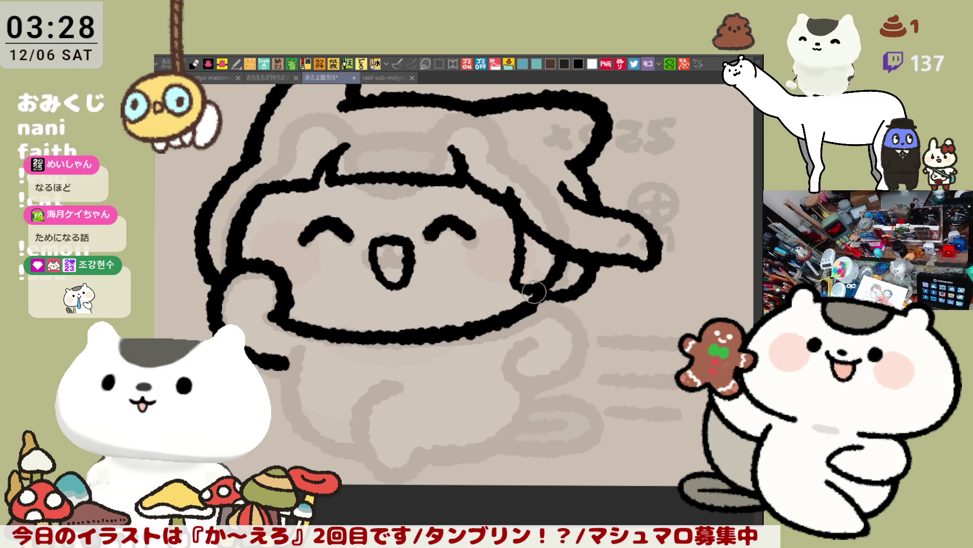
pyautogui.moveTo(571, 297)
pyautogui.mouseDown()
pyautogui.moveTo(443, 309)
pyautogui.moveTo(520, 288)
pyautogui.mouseUp()
pyautogui.moveTo(558, 175); pyautogui.dragTo(564, 196)
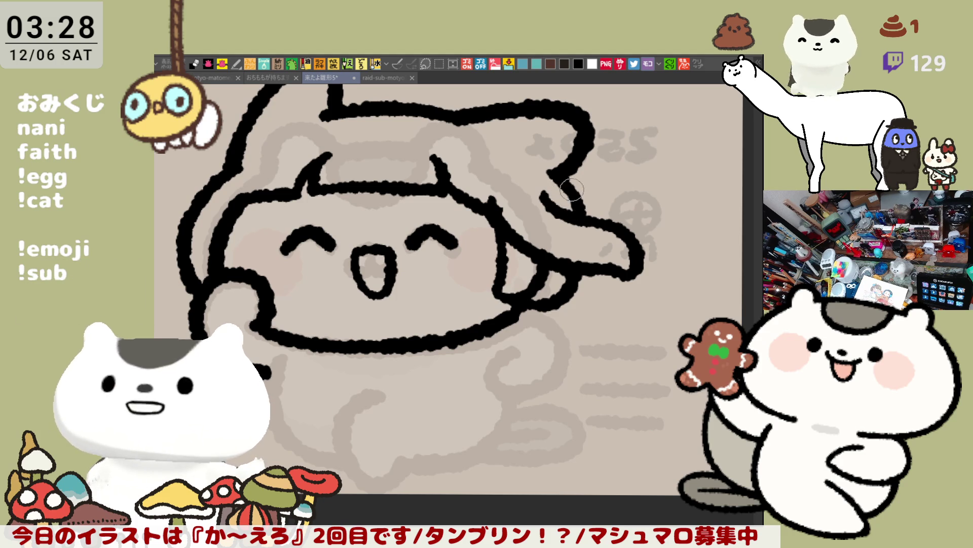
# - Join the ear outline with a short stroke and rework the tip of the hair outline
pyautogui.moveTo(578, 283); pyautogui.dragTo(535, 292)
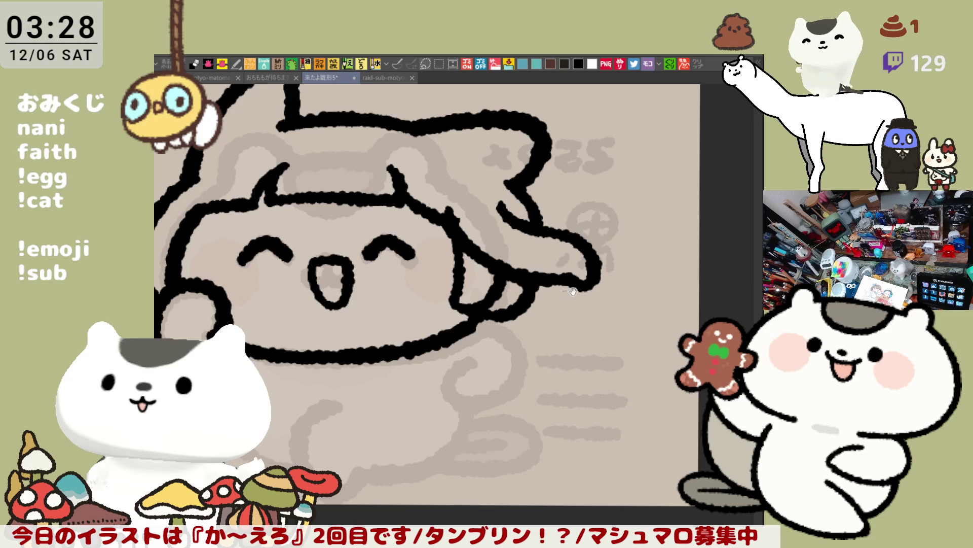
pyautogui.moveTo(581, 289); pyautogui.dragTo(609, 284)
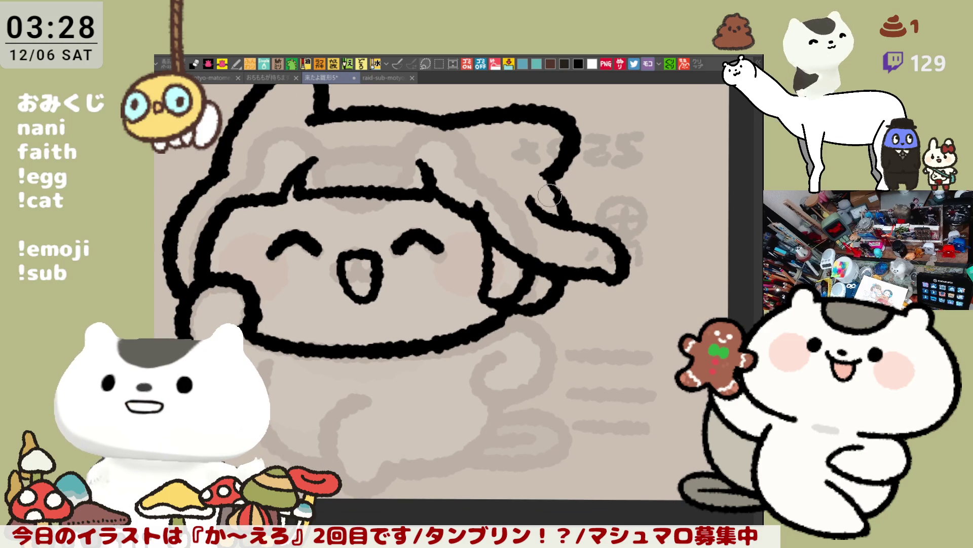
pyautogui.moveTo(555, 180)
pyautogui.mouseDown()
pyautogui.moveTo(560, 202)
pyautogui.moveTo(540, 181)
pyautogui.mouseUp()
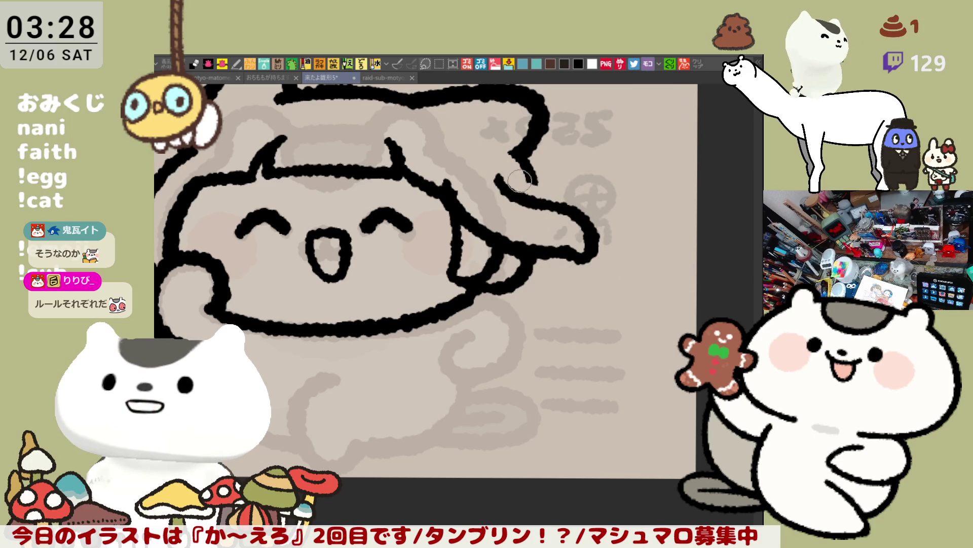
pyautogui.moveTo(512, 152); pyautogui.dragTo(543, 182)
pyautogui.moveTo(535, 142)
pyautogui.mouseDown()
pyautogui.moveTo(512, 155)
pyautogui.moveTo(561, 184)
pyautogui.mouseUp()
# - Draw a long hair strand sweeping right from the face and curling up at its end, retrying until it fits
pyautogui.hotkey('ctrl', 'z')
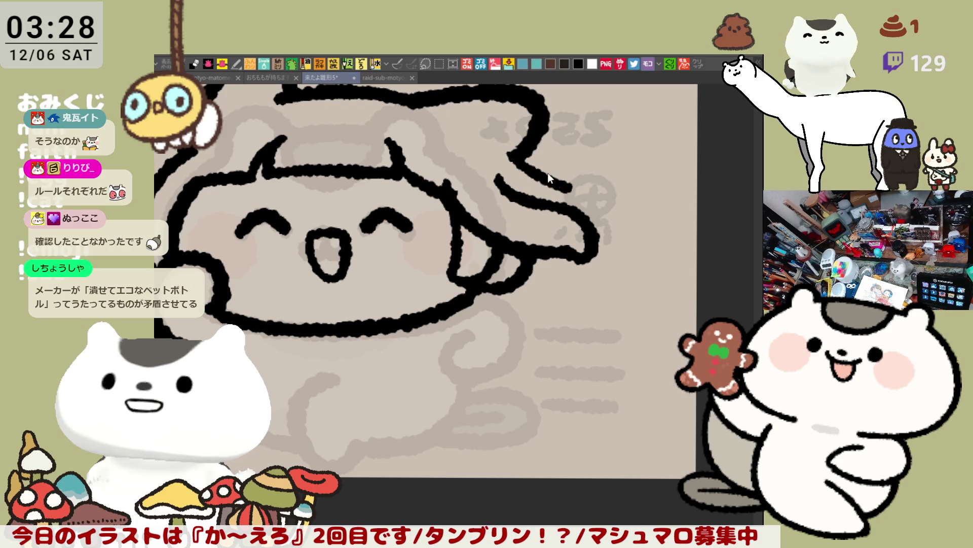
pyautogui.hotkey('ctrl', 'z')
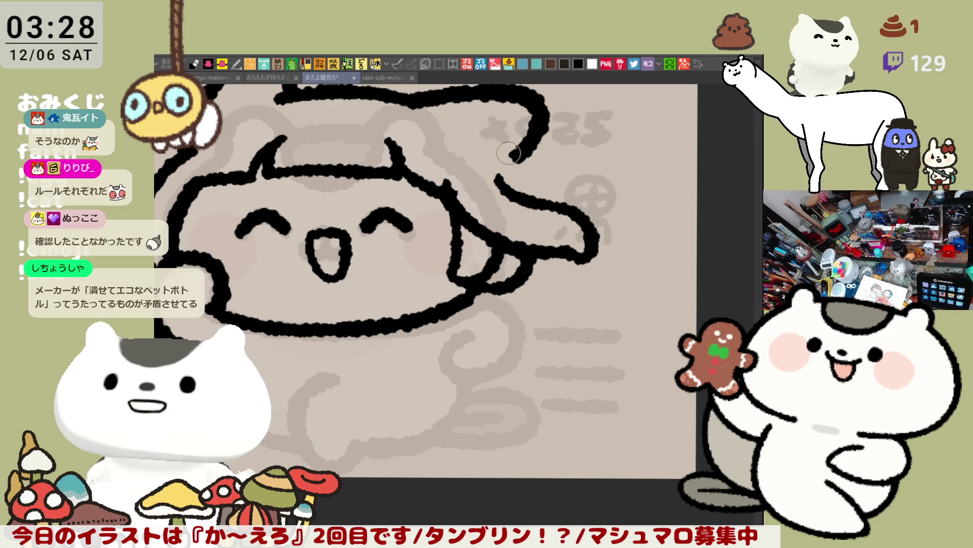
pyautogui.moveTo(508, 152); pyautogui.dragTo(592, 182)
pyautogui.hotkey('ctrl', 'z')
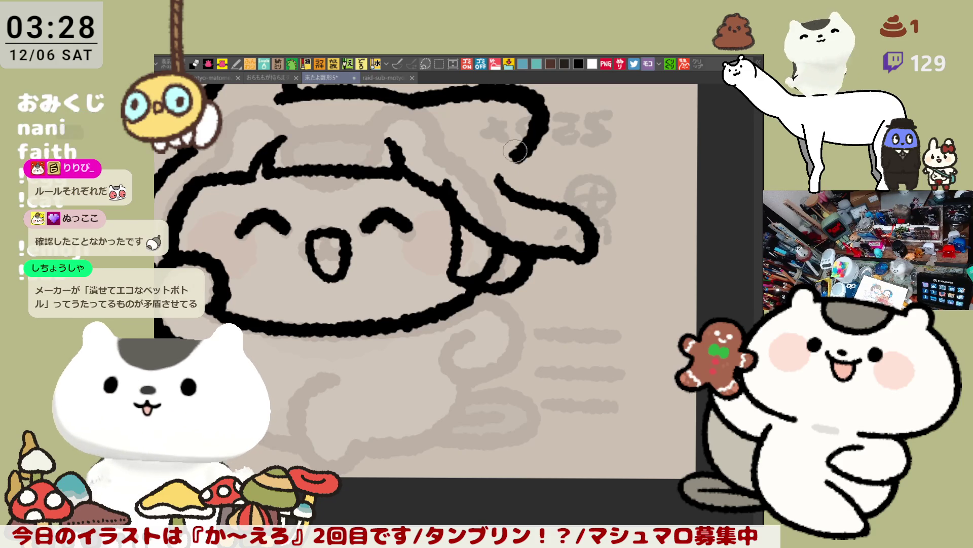
pyautogui.moveTo(510, 153); pyautogui.dragTo(656, 242)
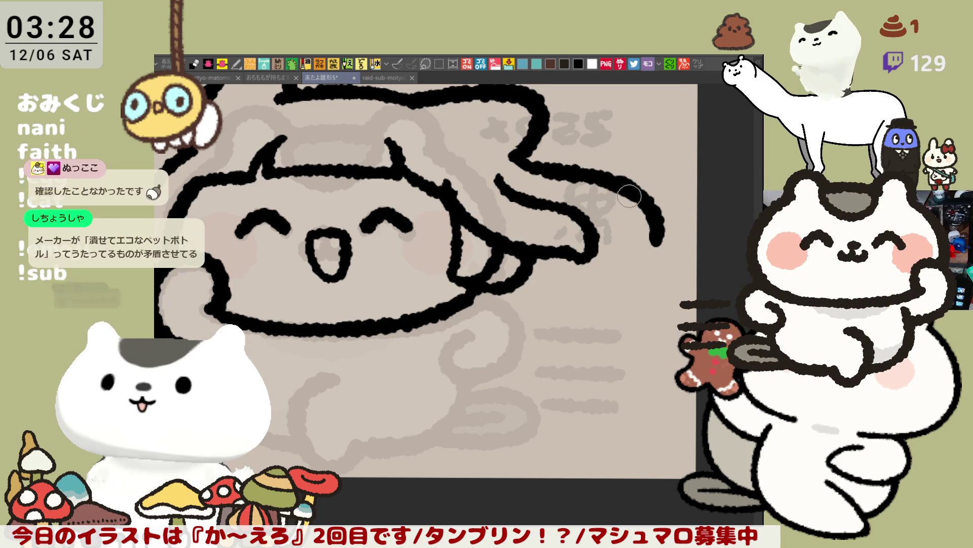
pyautogui.hotkey('ctrl', 'z')
pyautogui.moveTo(508, 152); pyautogui.dragTo(641, 277)
pyautogui.hotkey('ctrl', 'z')
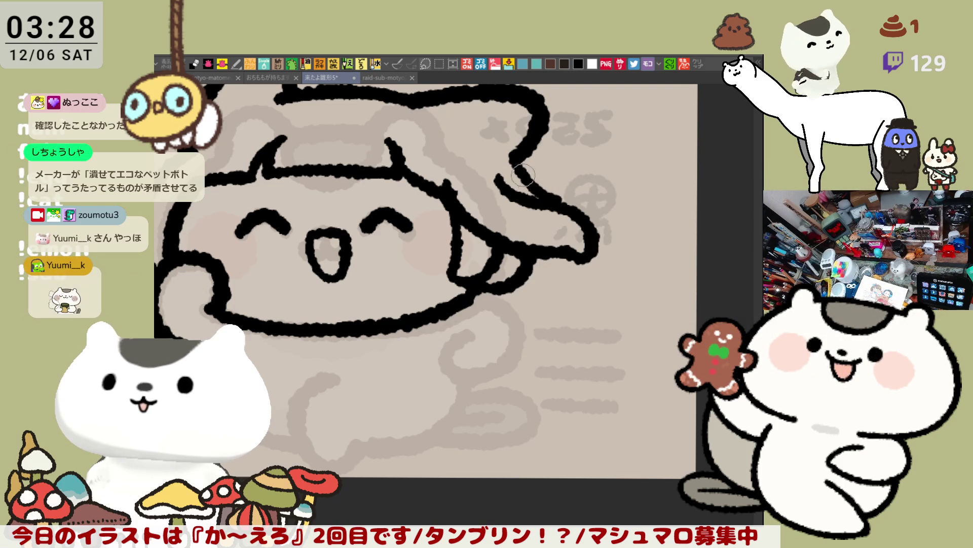
pyautogui.moveTo(509, 152); pyautogui.dragTo(644, 299)
pyautogui.hotkey('ctrl', 'z')
pyautogui.moveTo(584, 223); pyautogui.dragTo(642, 297)
pyautogui.hotkey('ctrl', 'z')
pyautogui.moveTo(583, 225)
pyautogui.mouseDown()
pyautogui.moveTo(638, 283)
pyautogui.moveTo(635, 276)
pyautogui.mouseUp()
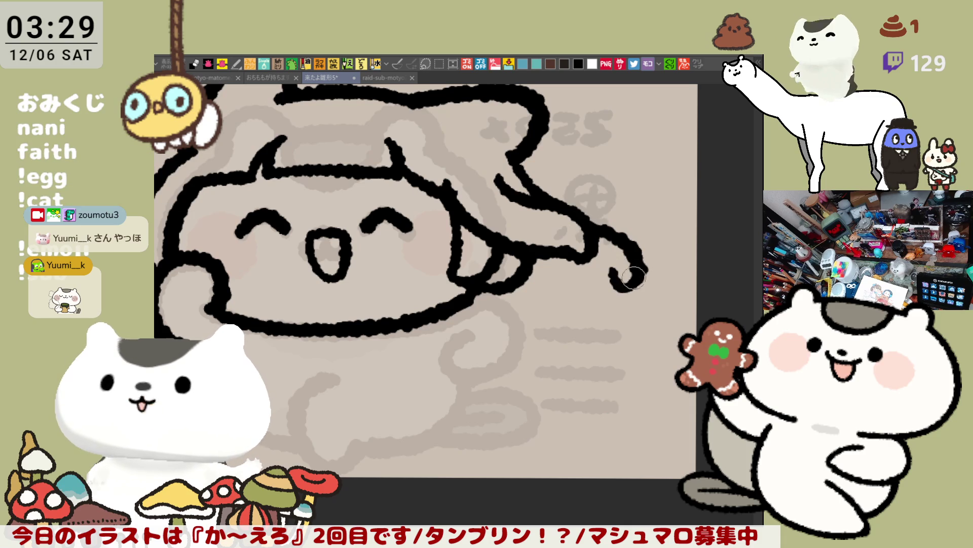
pyautogui.hotkey('ctrl', 'z')
pyautogui.hotkey('ctrl', 'z')
pyautogui.moveTo(519, 165); pyautogui.dragTo(638, 247)
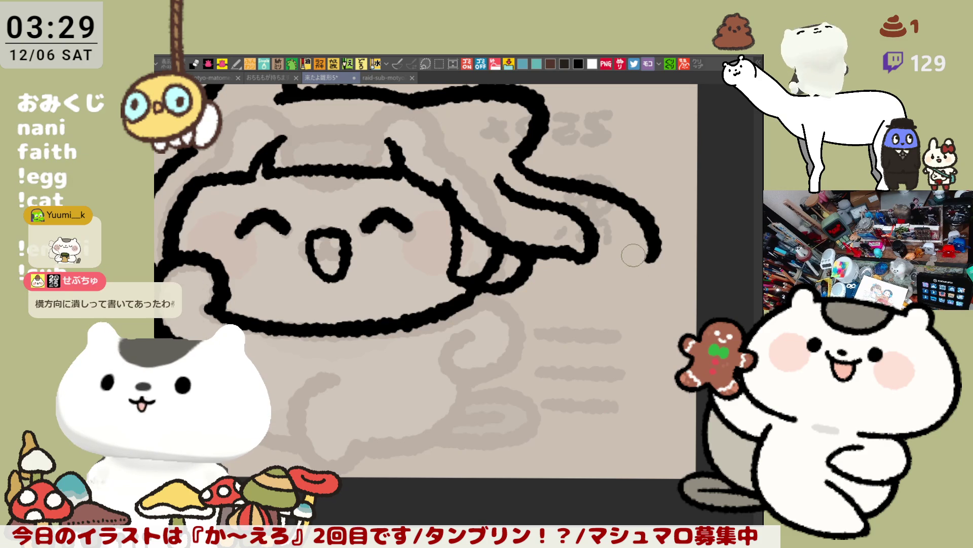
# - Add a small curl at the long strand's end and check it in a mirrored view
pyautogui.click(630, 249)
pyautogui.moveTo(634, 254); pyautogui.dragTo(651, 251)
pyautogui.press('h')
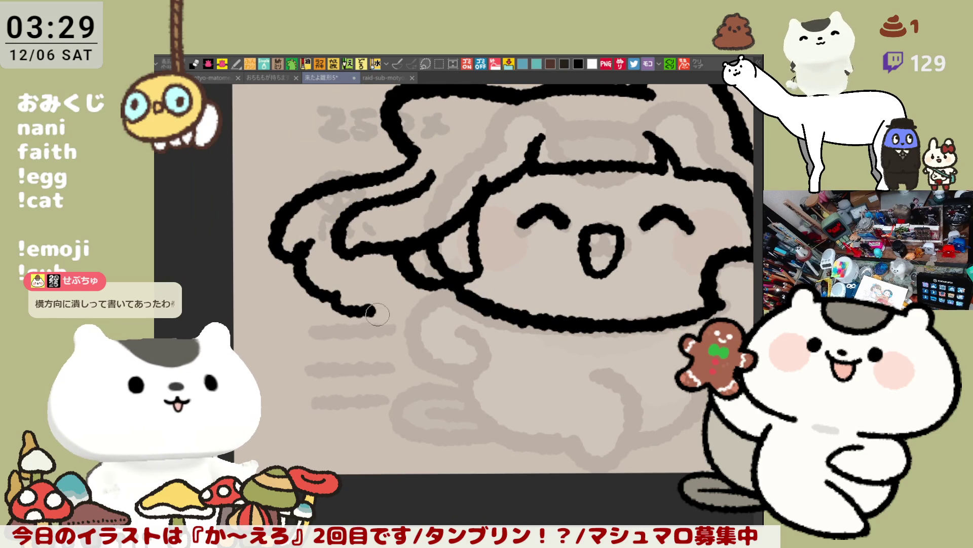
pyautogui.press('h')
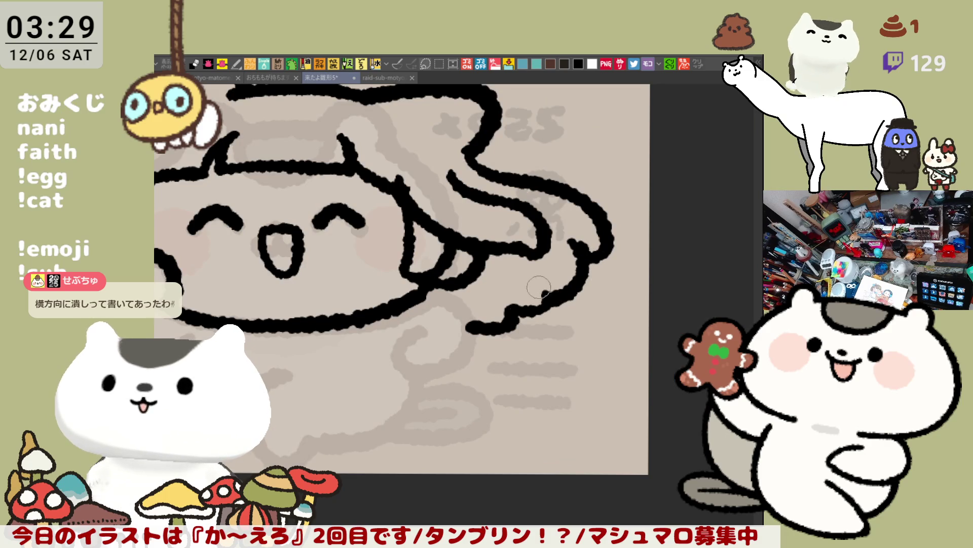
pyautogui.moveTo(548, 285); pyautogui.dragTo(735, 236)
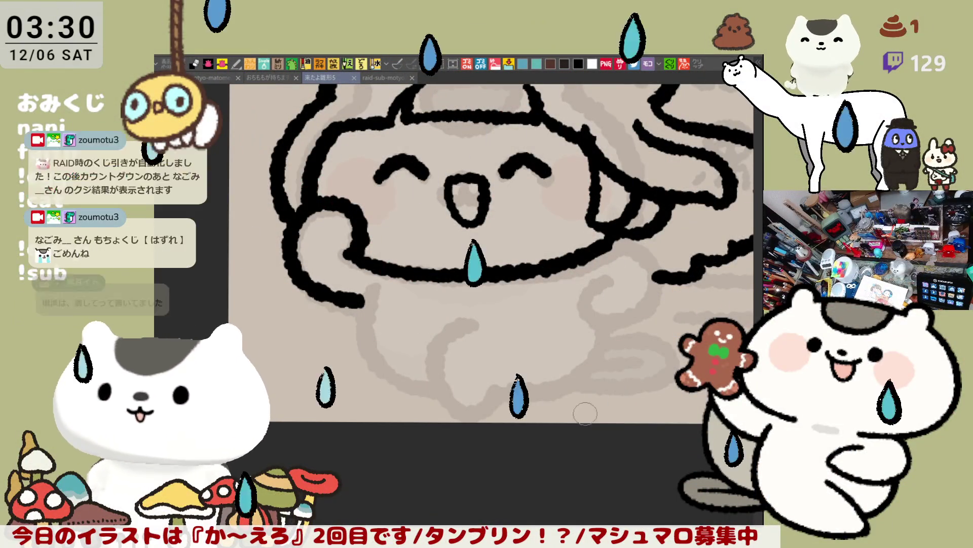
# - Draw a U-shaped curve beside the cheek and check it with the canvas mirrored
pyautogui.moveTo(548, 408); pyautogui.dragTo(576, 434)
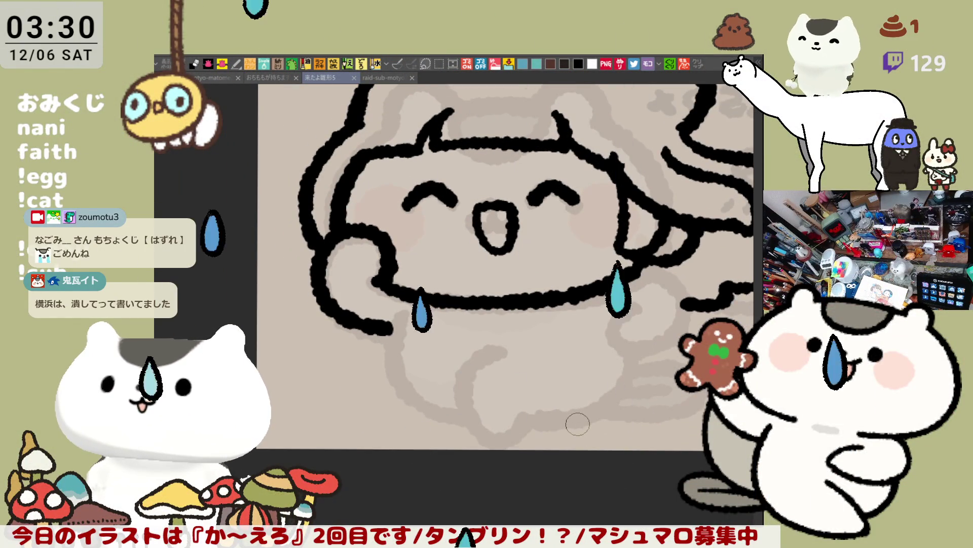
pyautogui.moveTo(616, 223); pyautogui.dragTo(660, 221)
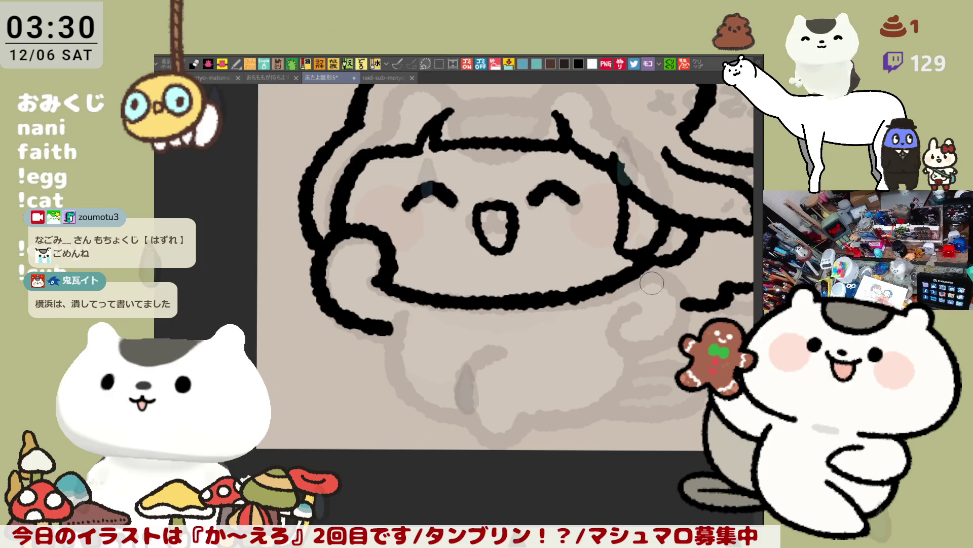
pyautogui.press('h')
pyautogui.hotkey('ctrl', '0')
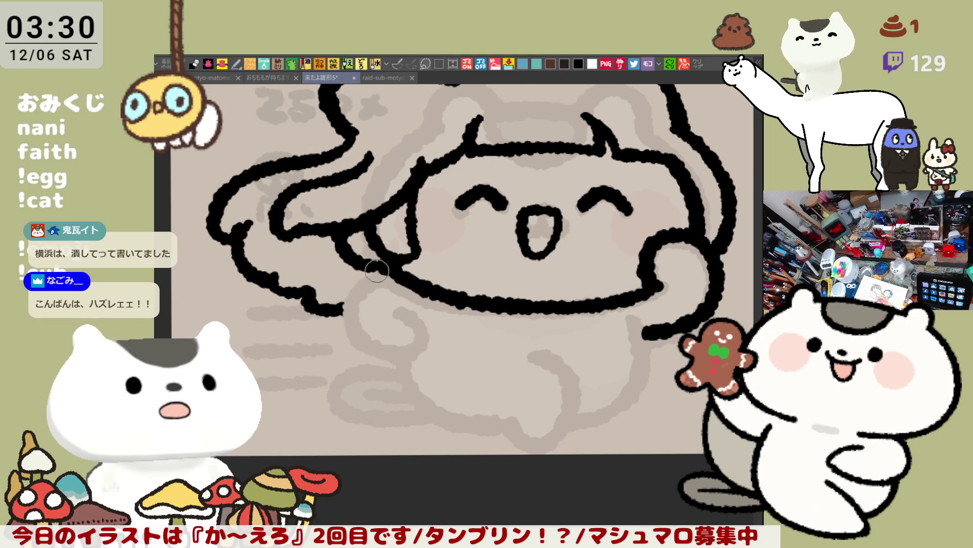
# - Remove the lower curved stroke and its thin tail, then switch to the raid-sub-motyo2512-1 document
pyautogui.hotkey('ctrl', 'z')
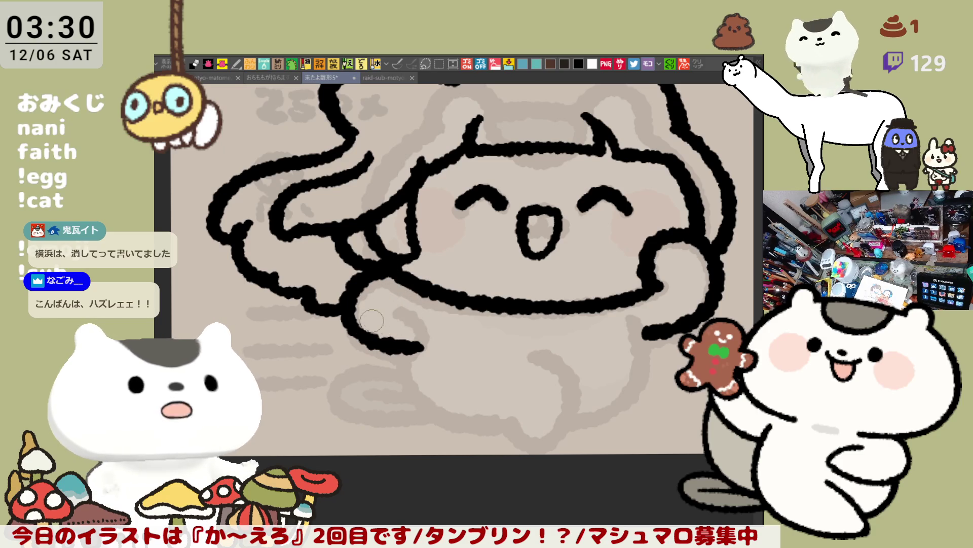
pyautogui.hotkey('ctrl', 'z')
pyautogui.moveTo(406, 307)
pyautogui.mouseDown()
pyautogui.moveTo(446, 256)
pyautogui.moveTo(412, 427)
pyautogui.mouseUp()
pyautogui.click(384, 79)
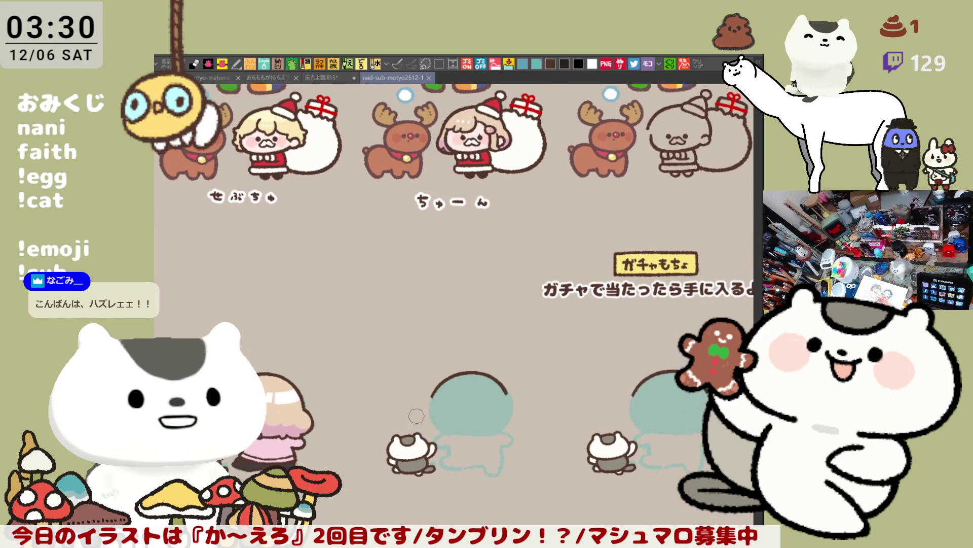
pyautogui.scroll(-1, 425, 402)
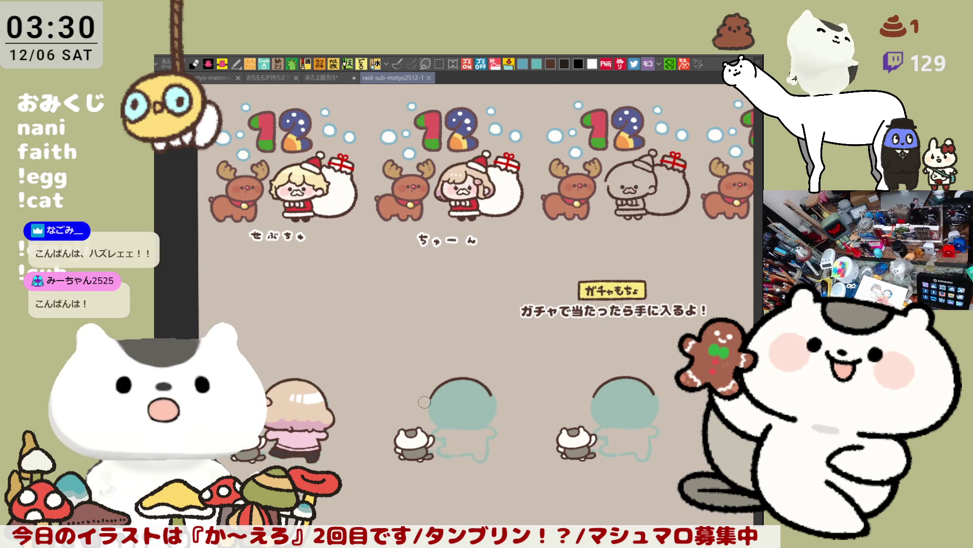
pyautogui.scroll(-3, 385, 325)
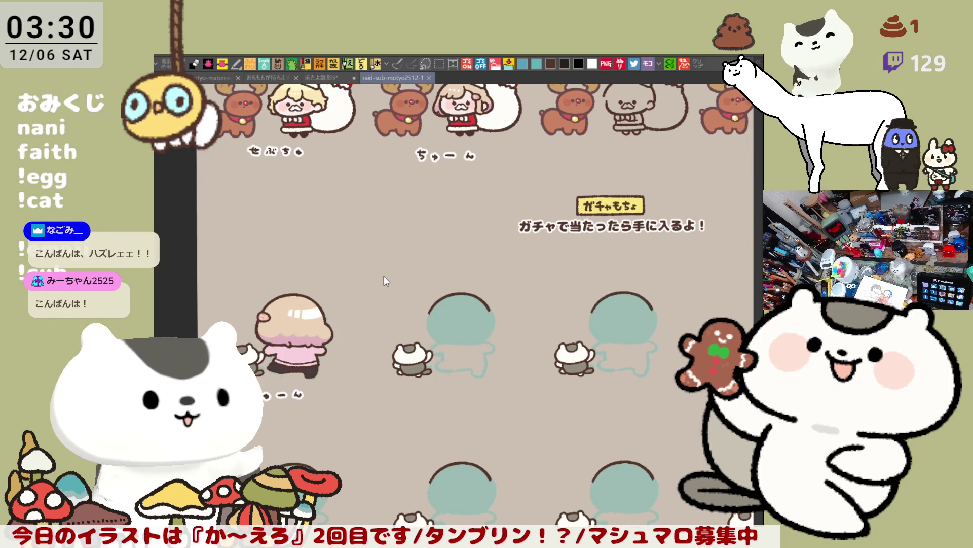
pyautogui.click(325, 79)
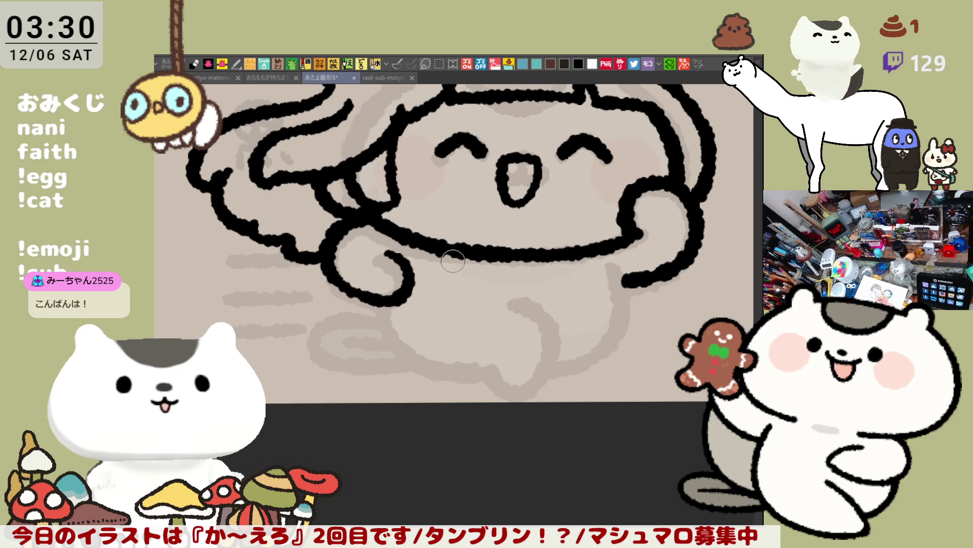
# - Erase the stroke inside the hand loop and the stray dot, undoing the overlong downward strokes
pyautogui.press('h')
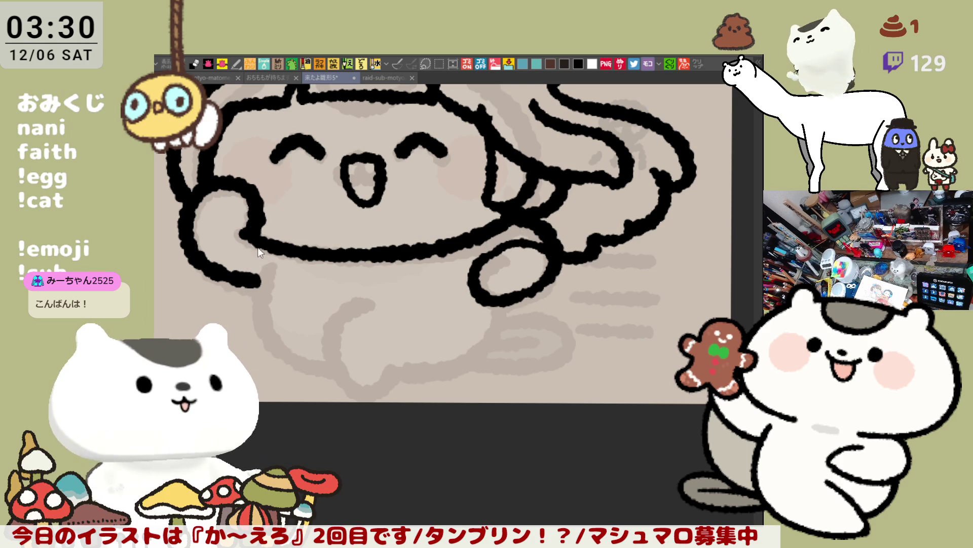
pyautogui.moveTo(268, 259); pyautogui.dragTo(250, 241)
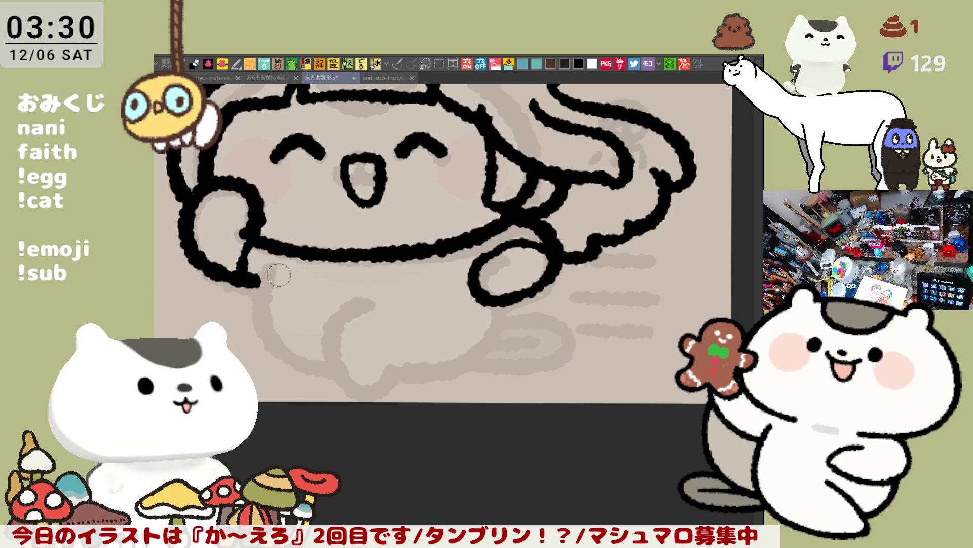
pyautogui.hotkey('ctrl', 'z')
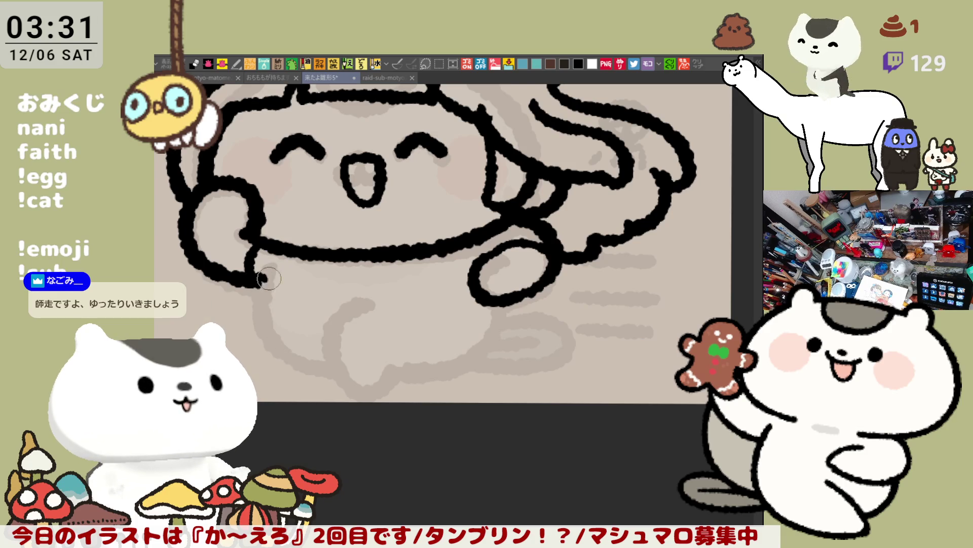
pyautogui.click(262, 280)
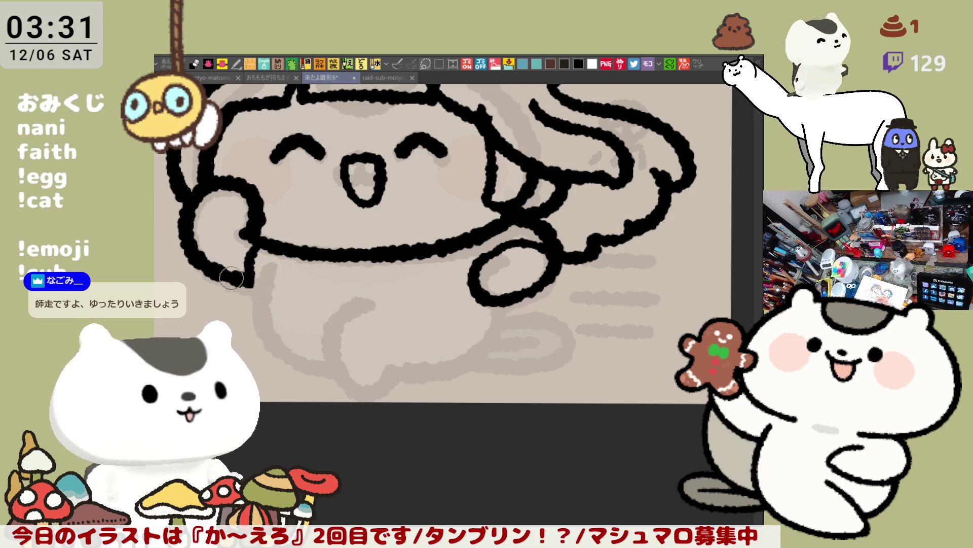
pyautogui.hotkey('ctrl', 'z')
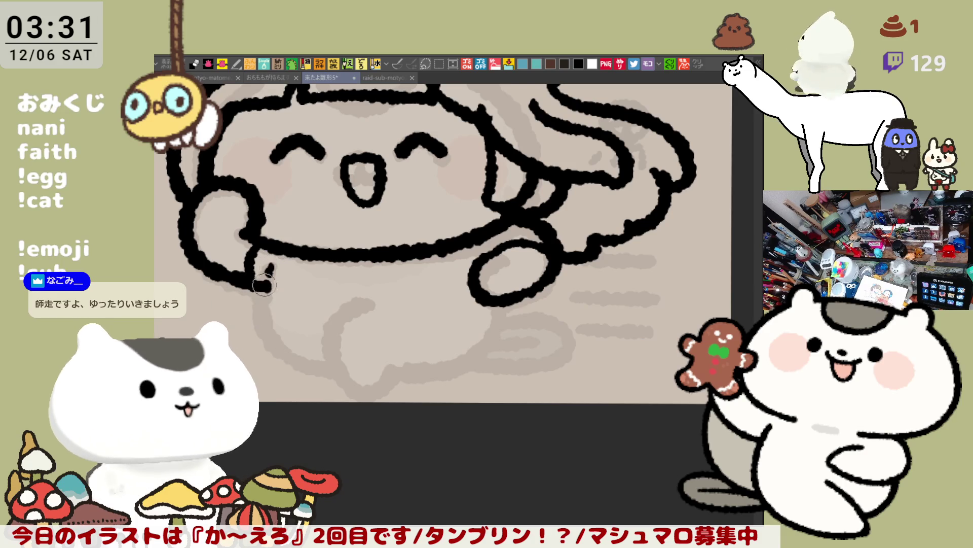
pyautogui.hotkey('ctrl', 'z')
pyautogui.moveTo(269, 289); pyautogui.dragTo(264, 340)
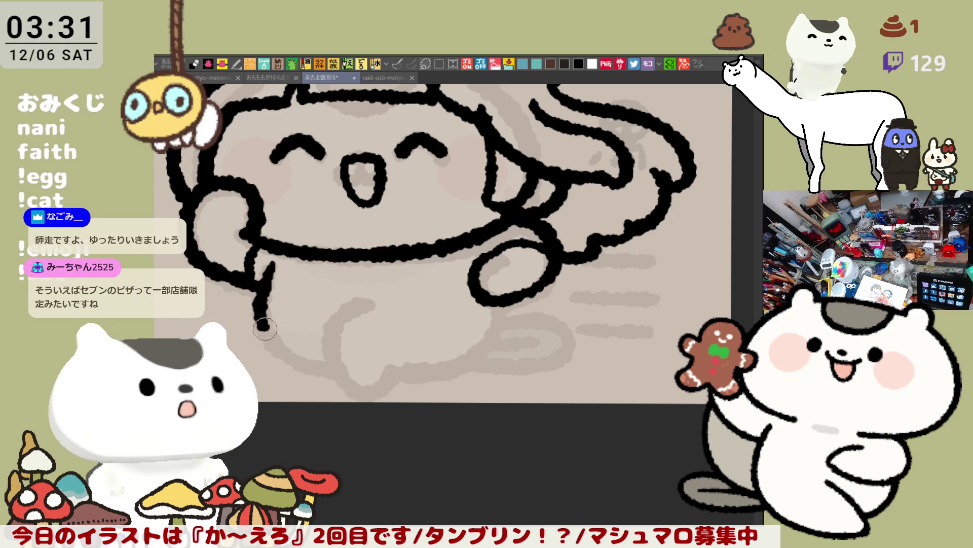
pyautogui.hotkey('ctrl', 'z')
pyautogui.hotkey('ctrl', 'z')
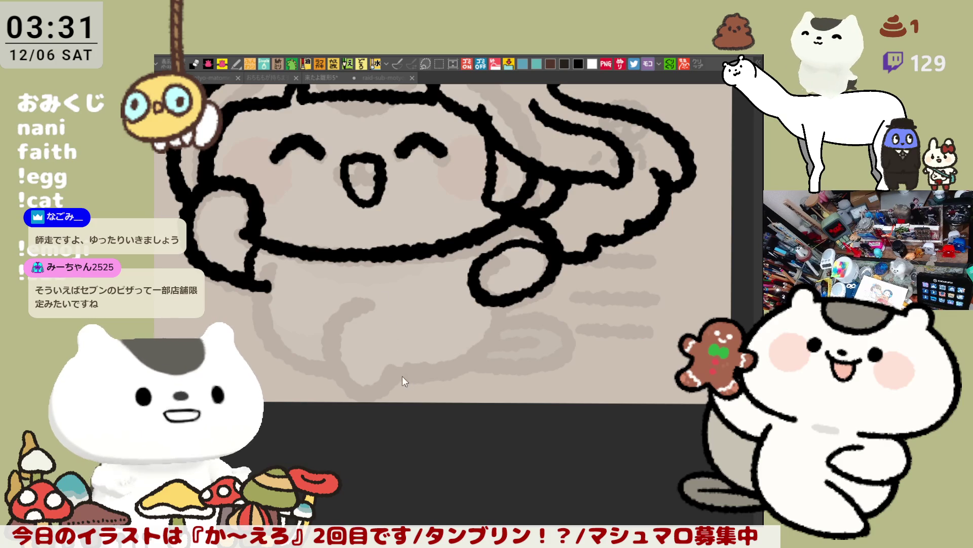
pyautogui.click(407, 348)
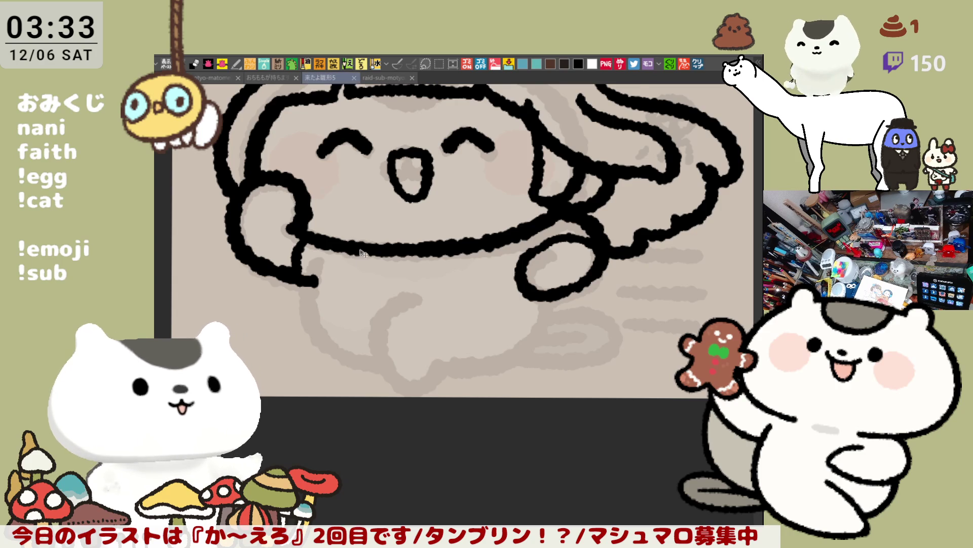
# - Draw the body line running down and right from the arm's end
pyautogui.scroll(-1, 363, 252)
pyautogui.scroll(-1, 363, 252)
pyautogui.scroll(-1, 363, 252)
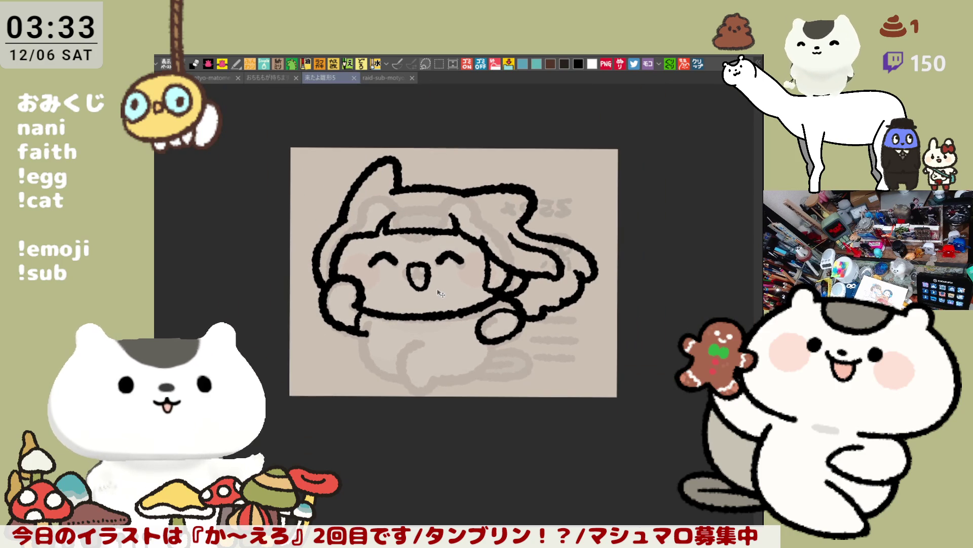
pyautogui.scroll(1, 440, 293)
pyautogui.scroll(1, 441, 293)
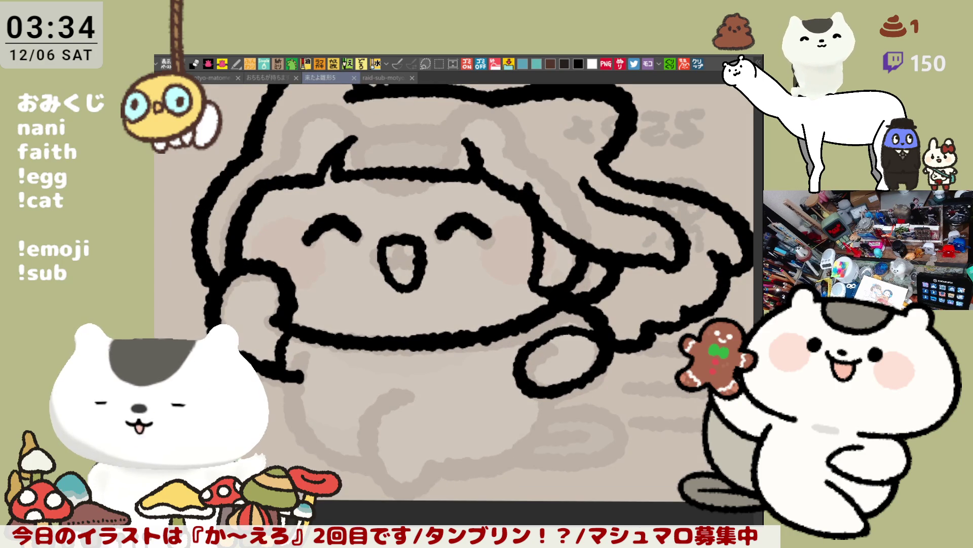
pyautogui.moveTo(331, 388)
pyautogui.mouseDown()
pyautogui.moveTo(361, 344)
pyautogui.moveTo(337, 343)
pyautogui.mouseUp()
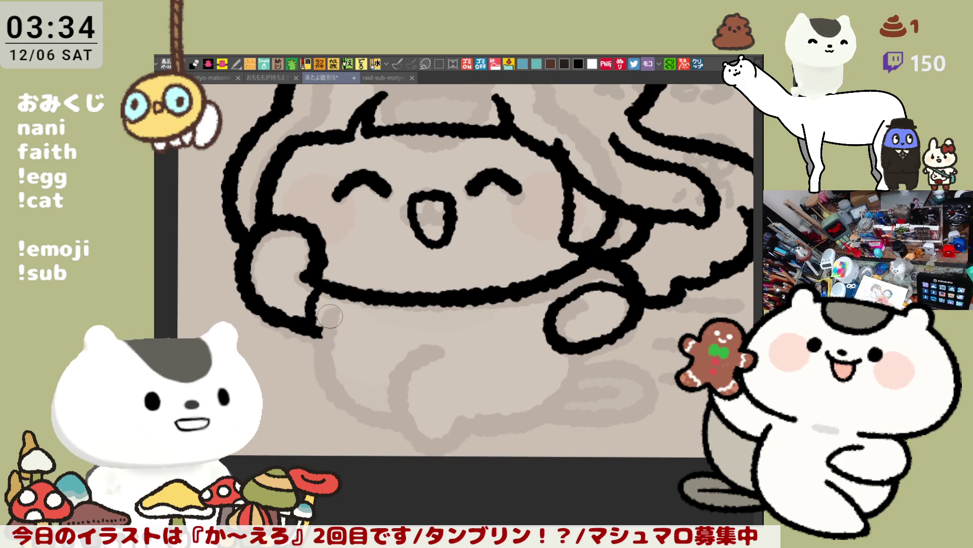
pyautogui.moveTo(326, 330); pyautogui.dragTo(390, 400)
pyautogui.hotkey('ctrl', 'z')
pyautogui.moveTo(324, 325)
pyautogui.mouseDown()
pyautogui.moveTo(344, 390)
pyautogui.moveTo(386, 388)
pyautogui.mouseUp()
pyautogui.hotkey('ctrl', 'z')
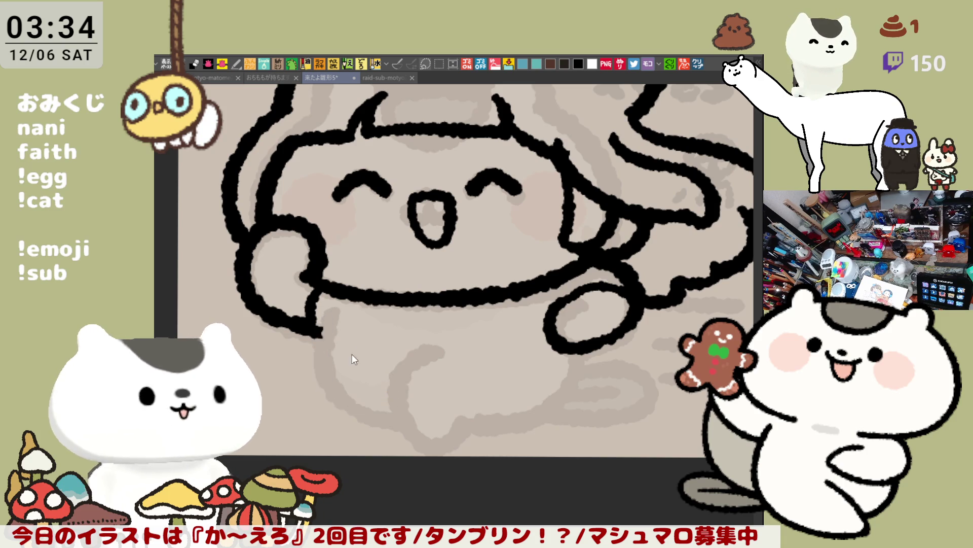
pyautogui.moveTo(326, 320); pyautogui.dragTo(388, 393)
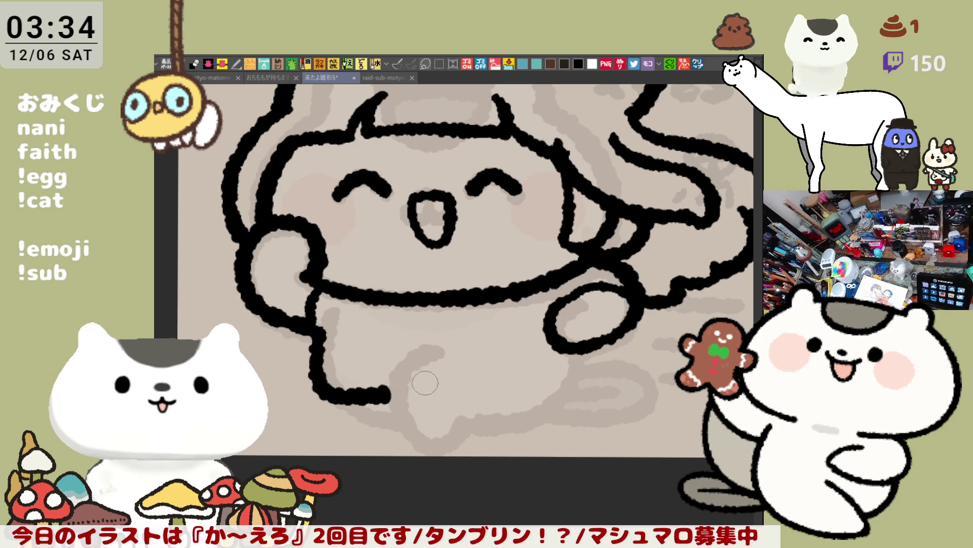
# - Draw the rising curve along the body's bottom and join the oval's bottom to it
pyautogui.moveTo(389, 394); pyautogui.dragTo(512, 365)
pyautogui.hotkey('ctrl', 'z')
pyautogui.moveTo(394, 393)
pyautogui.mouseDown()
pyautogui.moveTo(469, 361)
pyautogui.moveTo(558, 408)
pyautogui.mouseUp()
pyautogui.hotkey('ctrl', 'z')
pyautogui.moveTo(463, 360); pyautogui.dragTo(568, 386)
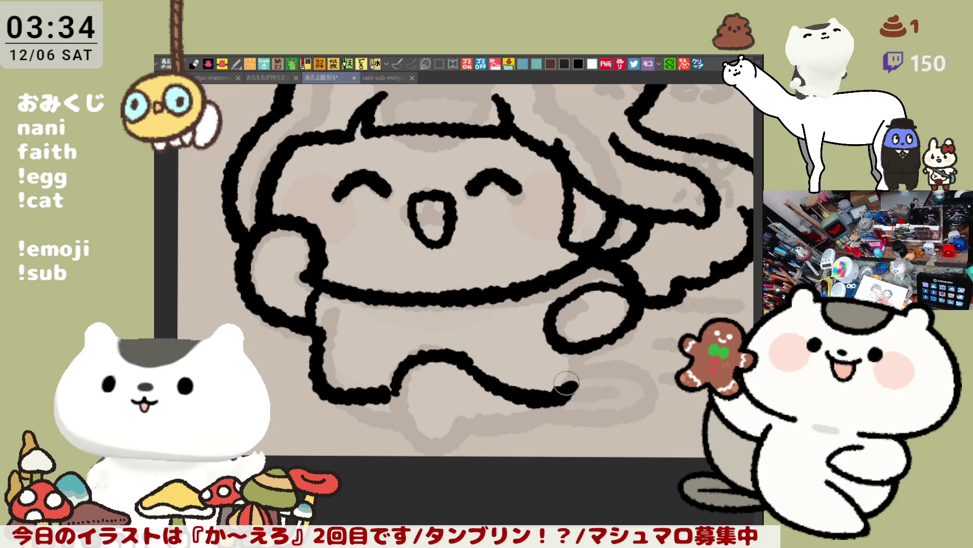
pyautogui.moveTo(570, 348); pyautogui.dragTo(577, 386)
pyautogui.hotkey('ctrl', 'z')
pyautogui.moveTo(571, 349); pyautogui.dragTo(578, 385)
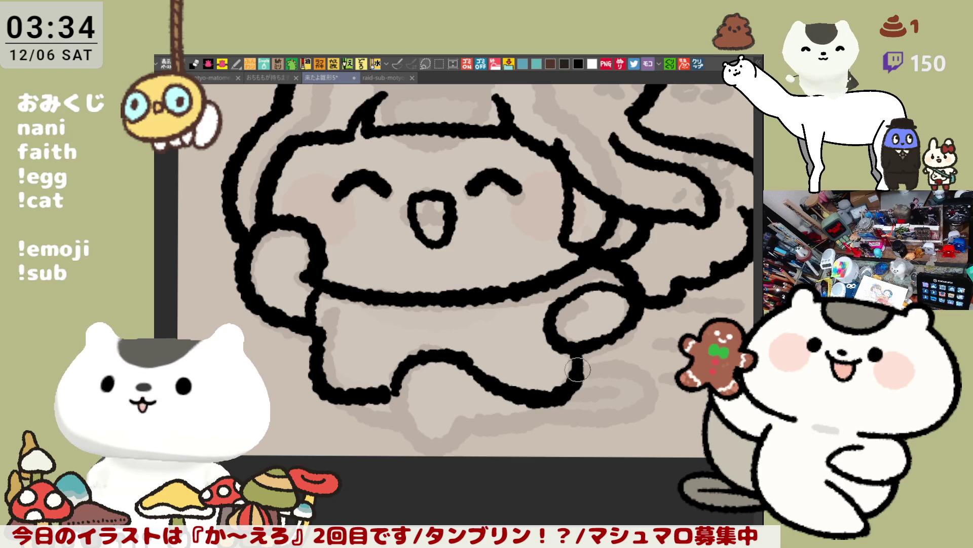
pyautogui.hotkey('ctrl', 'z')
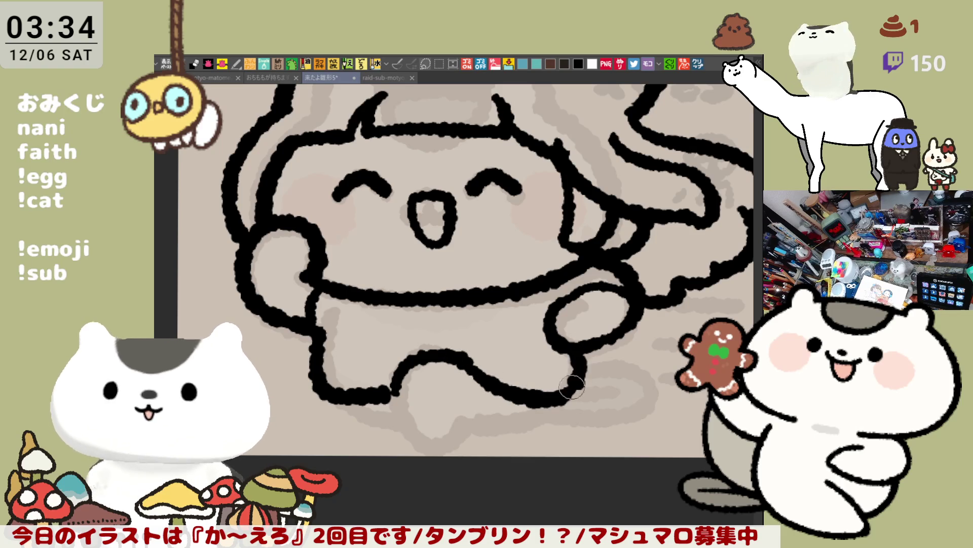
pyautogui.moveTo(586, 352); pyautogui.dragTo(578, 388)
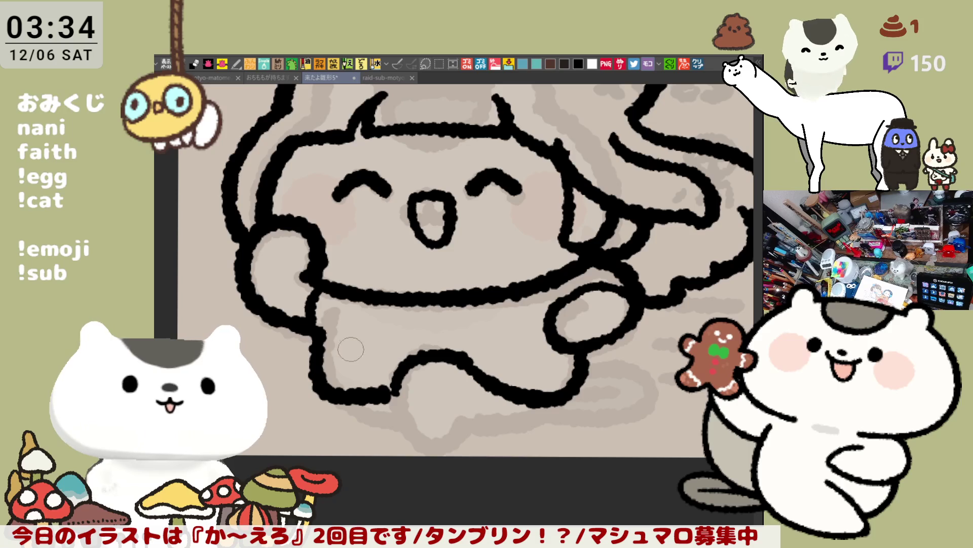
# - Draw the line closing the top of the leg and the thin lower-leg line
pyautogui.moveTo(312, 363); pyautogui.dragTo(400, 361)
pyautogui.hotkey('ctrl', 'z')
pyautogui.moveTo(311, 363)
pyautogui.mouseDown()
pyautogui.moveTo(410, 361)
pyautogui.moveTo(545, 381)
pyautogui.mouseUp()
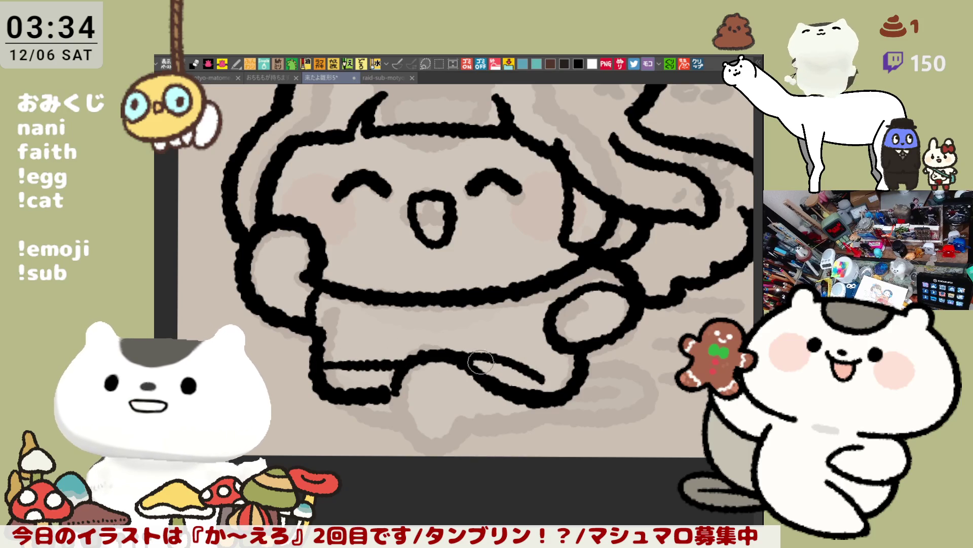
pyautogui.hotkey('ctrl', 'z')
pyautogui.moveTo(443, 350); pyautogui.dragTo(568, 381)
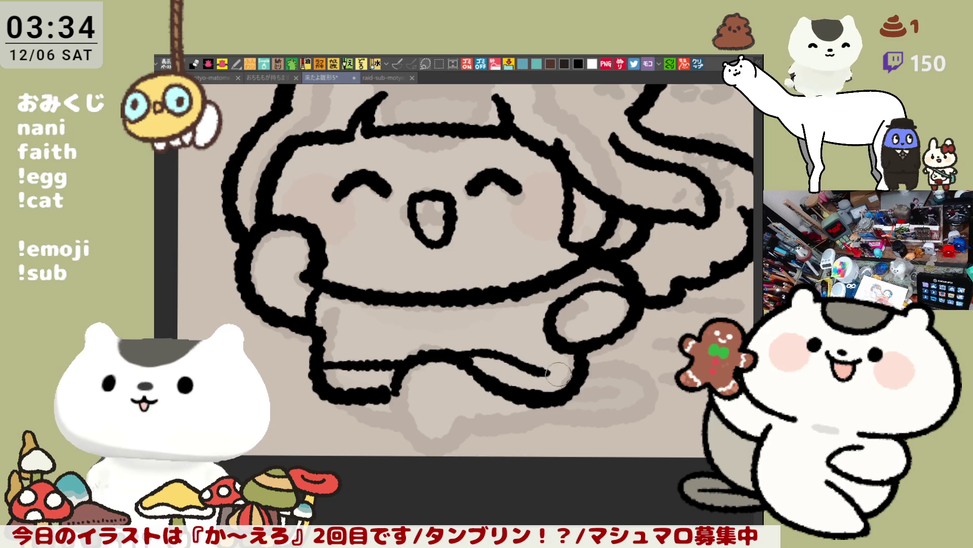
pyautogui.hotkey('ctrl', 'z')
pyautogui.moveTo(474, 358); pyautogui.dragTo(566, 377)
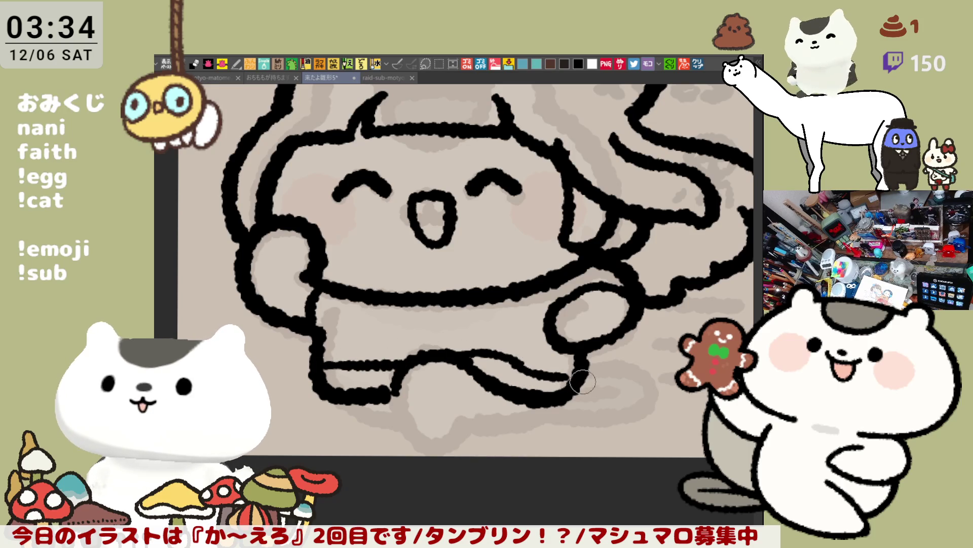
pyautogui.hotkey('ctrl', 'z')
pyautogui.moveTo(506, 366); pyautogui.dragTo(565, 378)
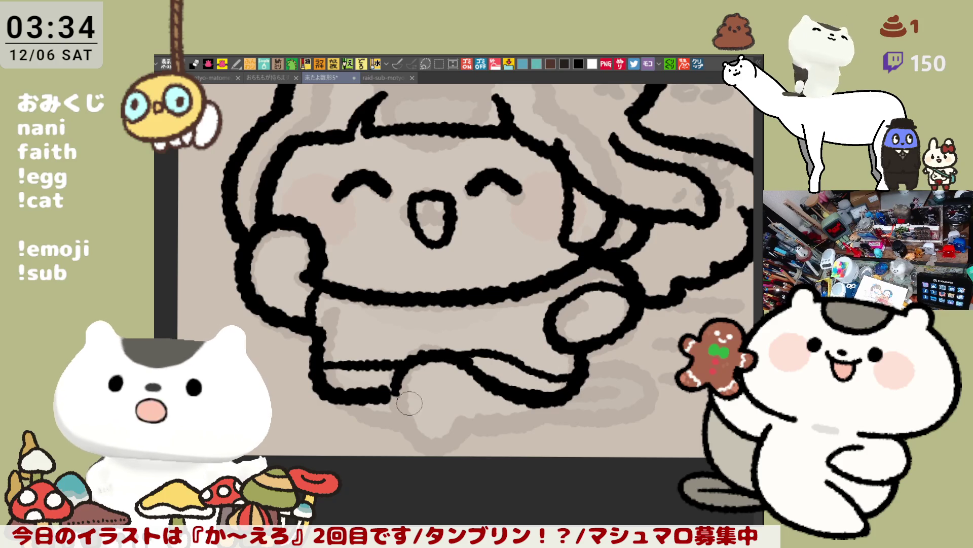
# - Outline the leg's front edge, the foot's bottom curve and the curved line under the leg
pyautogui.moveTo(400, 378); pyautogui.dragTo(410, 436)
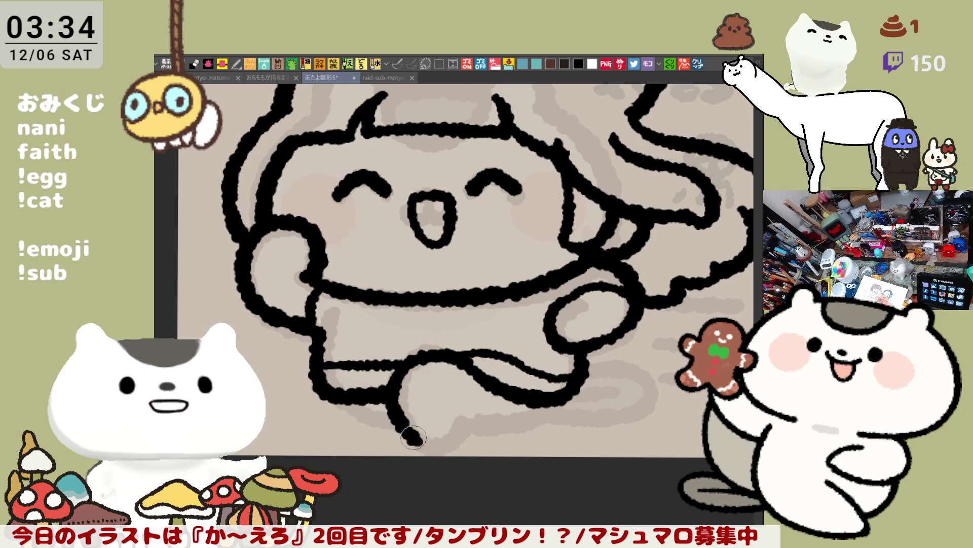
pyautogui.hotkey('ctrl', 'z')
pyautogui.moveTo(401, 378)
pyautogui.mouseDown()
pyautogui.moveTo(418, 443)
pyautogui.moveTo(479, 421)
pyautogui.mouseUp()
pyautogui.hotkey('ctrl', 'z')
pyautogui.moveTo(413, 437)
pyautogui.mouseDown()
pyautogui.moveTo(488, 426)
pyautogui.moveTo(555, 391)
pyautogui.mouseUp()
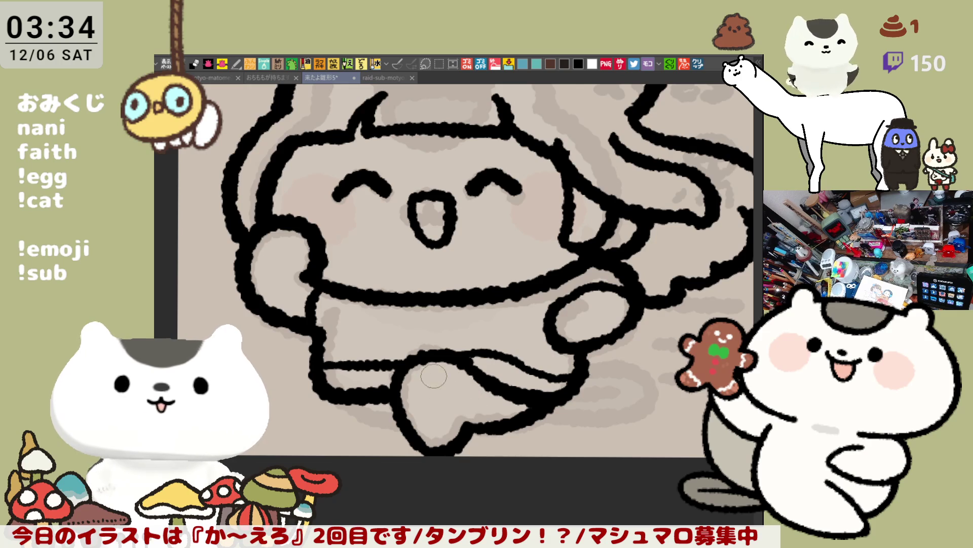
pyautogui.moveTo(404, 402)
pyautogui.mouseDown()
pyautogui.moveTo(466, 403)
pyautogui.moveTo(458, 439)
pyautogui.mouseUp()
pyautogui.moveTo(355, 403); pyautogui.dragTo(406, 421)
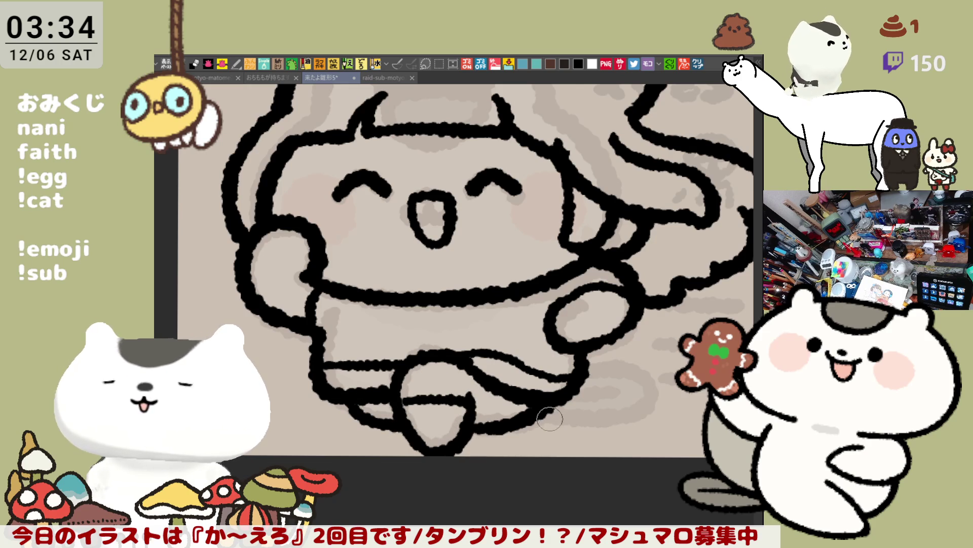
pyautogui.moveTo(528, 378); pyautogui.dragTo(467, 402)
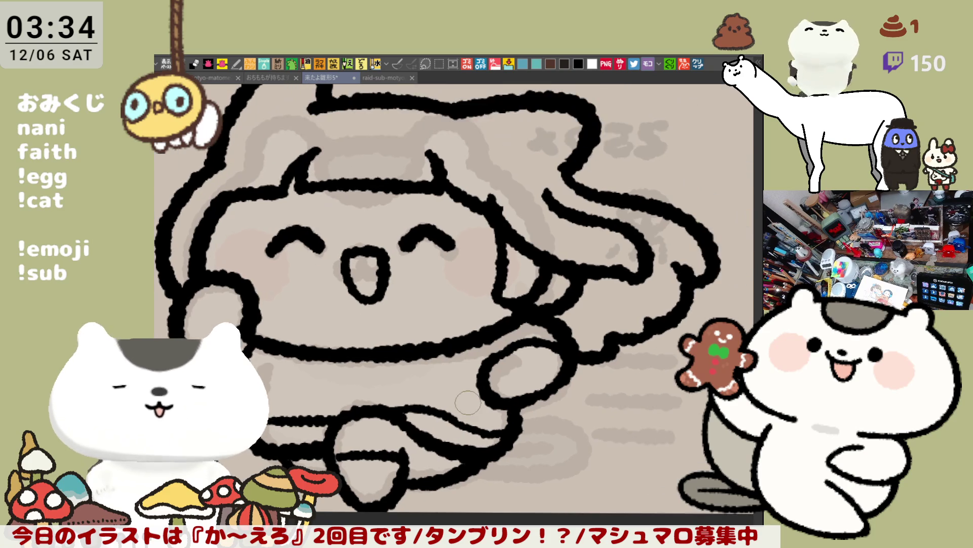
pyautogui.scroll(-5, 467, 402)
# - Redraw the curved outline of the outstretched hand beside the arm
pyautogui.scroll(1, 469, 395)
pyautogui.scroll(2, 471, 390)
pyautogui.scroll(2, 473, 383)
pyautogui.moveTo(491, 362); pyautogui.dragTo(547, 375)
pyautogui.hotkey('ctrl', 'z')
pyautogui.moveTo(487, 377); pyautogui.dragTo(545, 393)
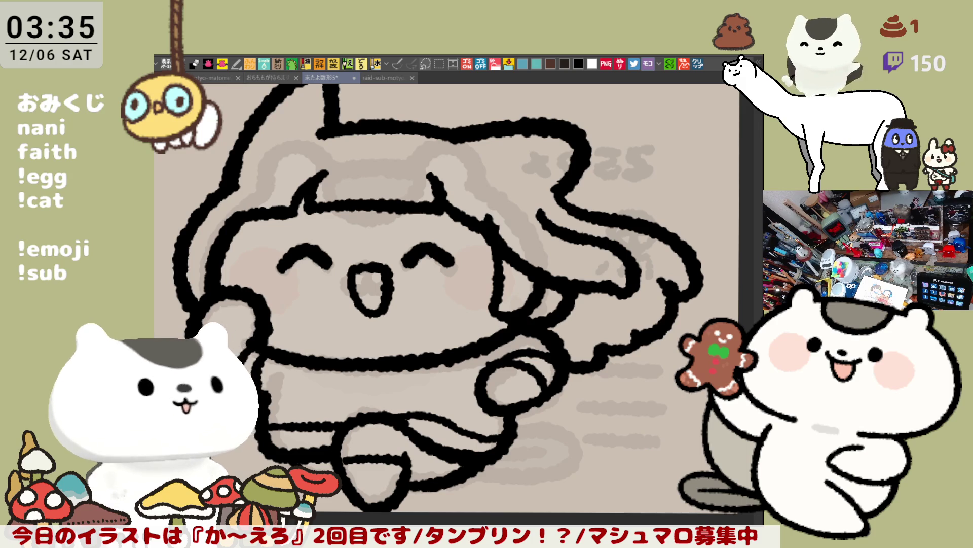
# - Mirror the canvas to check the balance and erase part of the line near the ear
pyautogui.scroll(1, 355, 377)
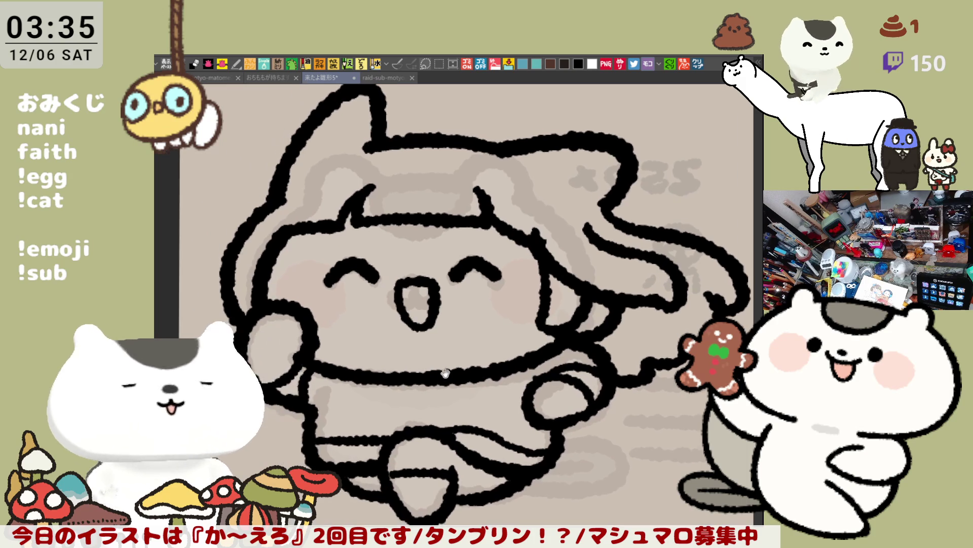
pyautogui.scroll(-1, 408, 368)
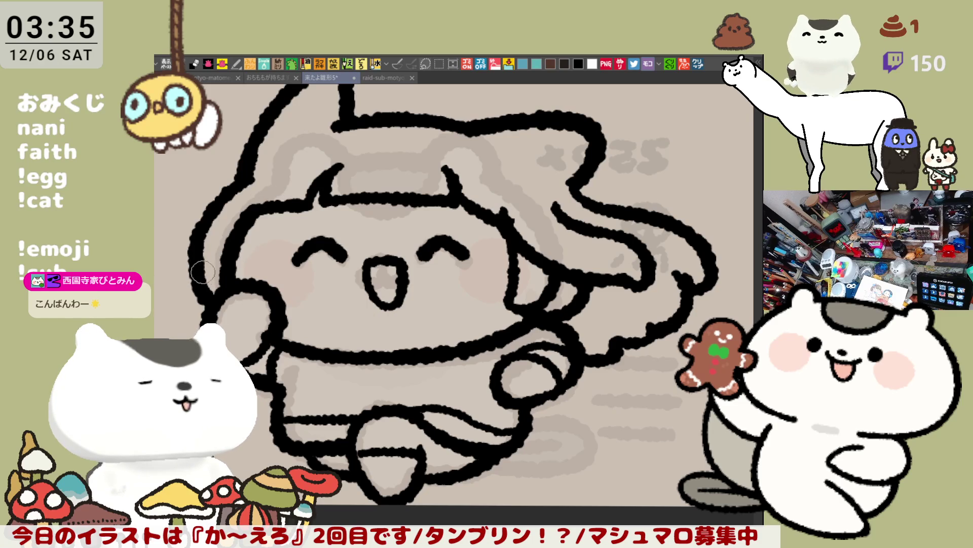
pyautogui.moveTo(256, 278); pyautogui.dragTo(324, 337)
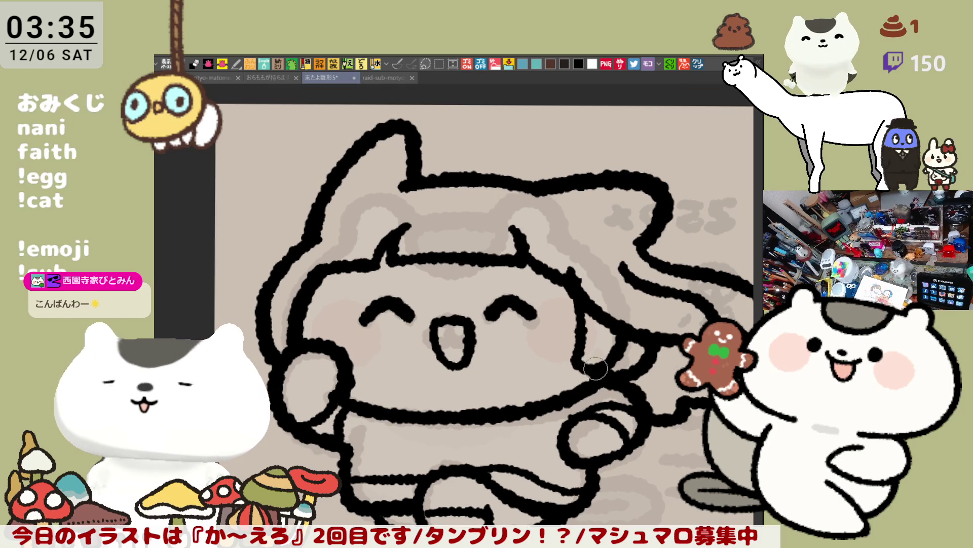
pyautogui.moveTo(592, 374); pyautogui.dragTo(514, 357)
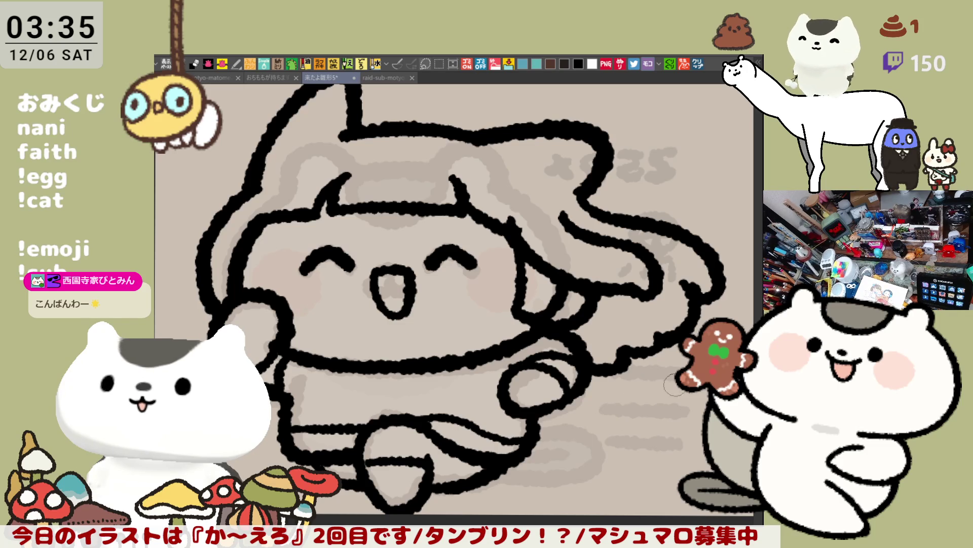
pyautogui.moveTo(660, 387); pyautogui.dragTo(645, 402)
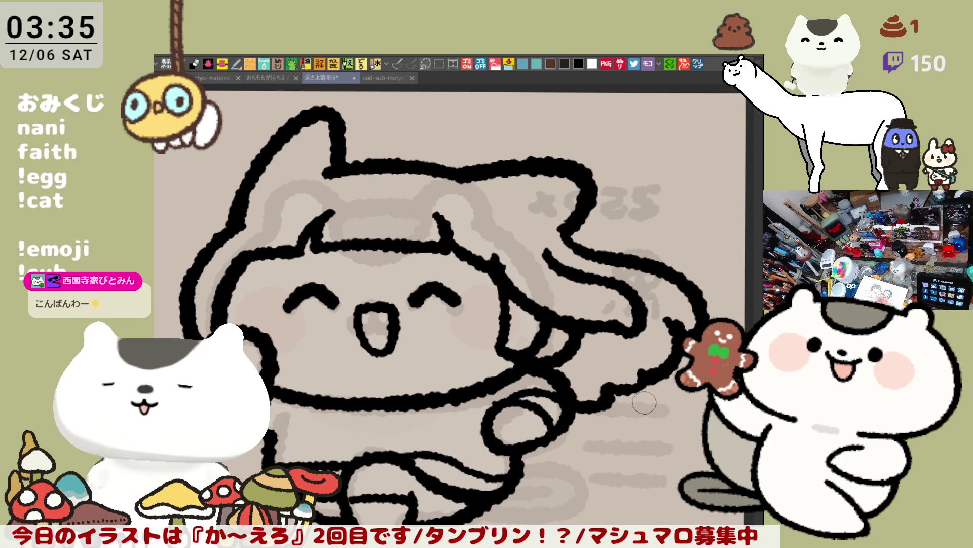
pyautogui.press('h')
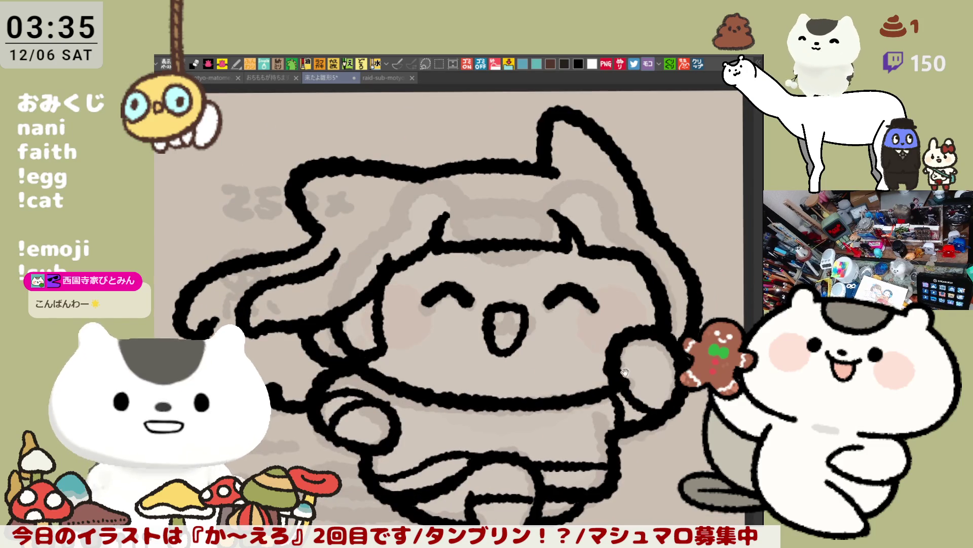
pyautogui.moveTo(625, 376); pyautogui.dragTo(561, 384)
pyautogui.moveTo(572, 195); pyautogui.dragTo(606, 233)
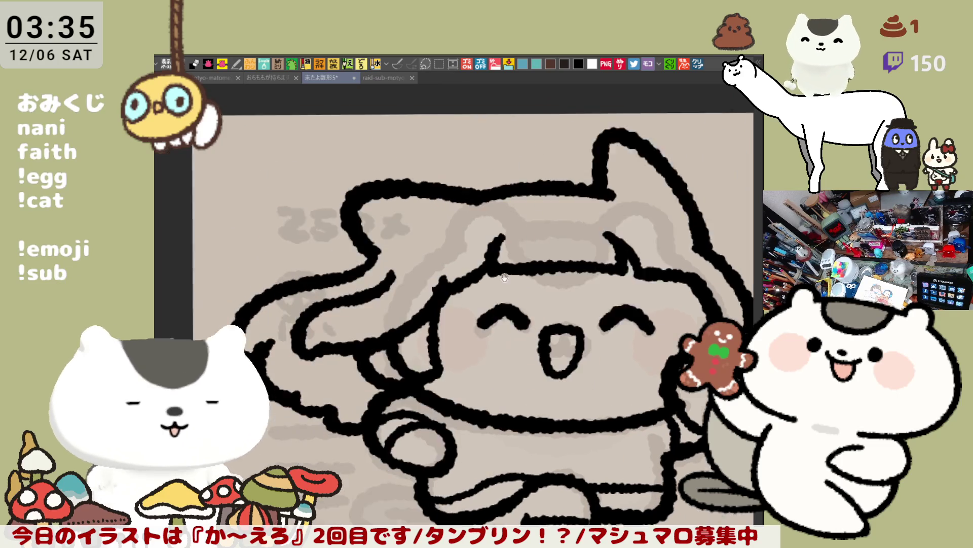
pyautogui.moveTo(394, 213)
pyautogui.mouseDown()
pyautogui.moveTo(293, 213)
pyautogui.moveTo(277, 185)
pyautogui.moveTo(350, 169)
pyautogui.mouseUp()
# - Sketch the small cat's head outline at upper left beside the girl's head, undoing and restarting it
pyautogui.hotkey('ctrl', 'z')
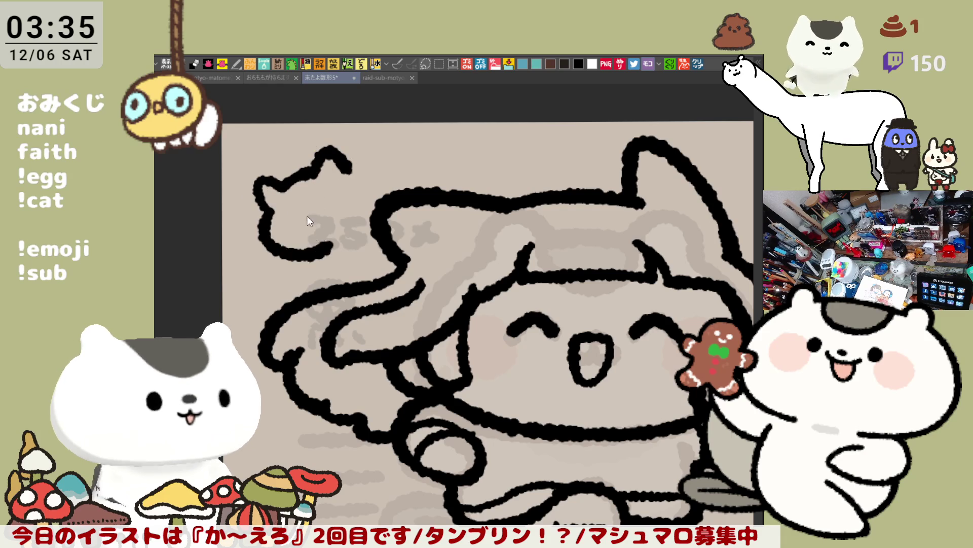
pyautogui.moveTo(262, 232); pyautogui.dragTo(336, 183)
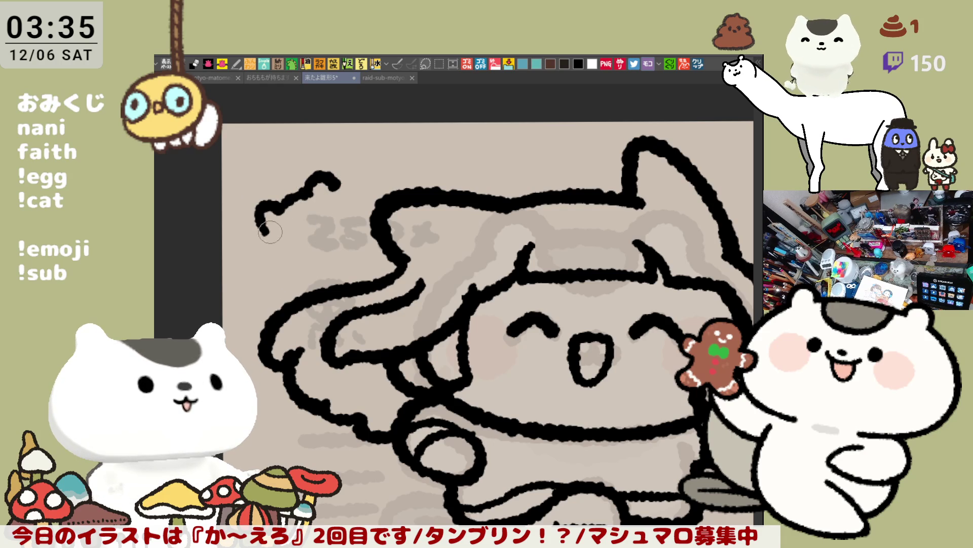
pyautogui.moveTo(270, 233); pyautogui.dragTo(326, 257)
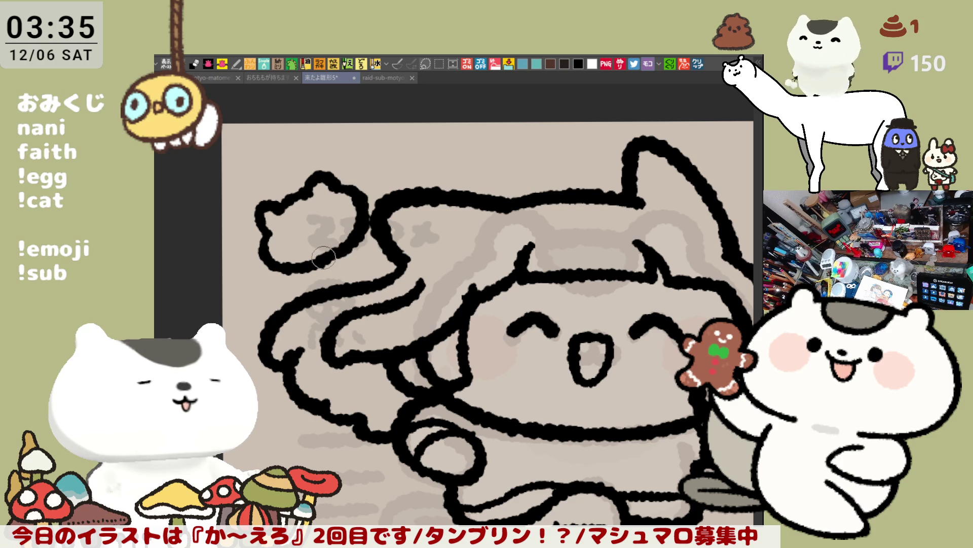
pyautogui.moveTo(332, 179)
pyautogui.mouseDown()
pyautogui.moveTo(379, 231)
pyautogui.moveTo(330, 257)
pyautogui.mouseUp()
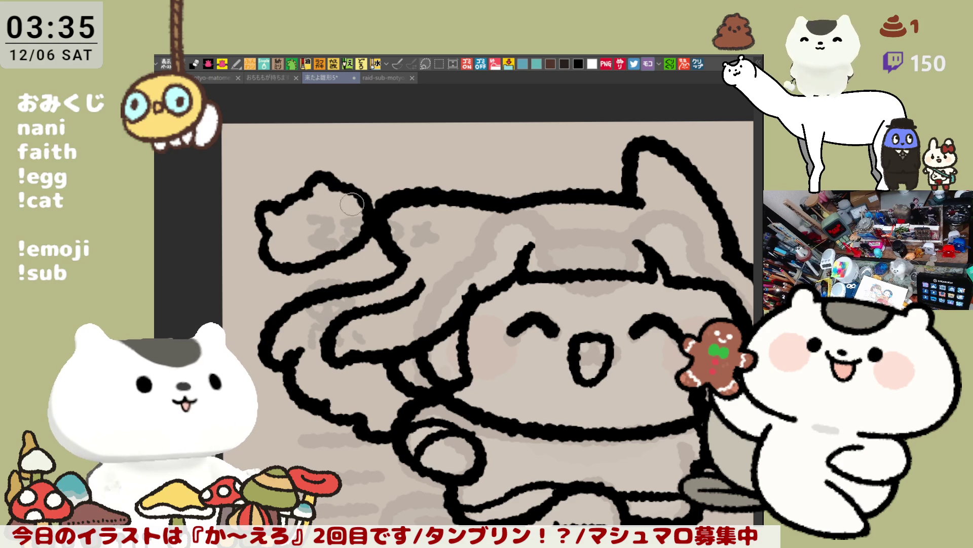
pyautogui.hotkey('ctrl', 'z')
pyautogui.hotkey('ctrl', 'z')
pyautogui.moveTo(333, 179); pyautogui.dragTo(324, 256)
pyautogui.hotkey('ctrl', 'z')
pyautogui.hotkey('ctrl', 'z')
pyautogui.hotkey('ctrl', 'z')
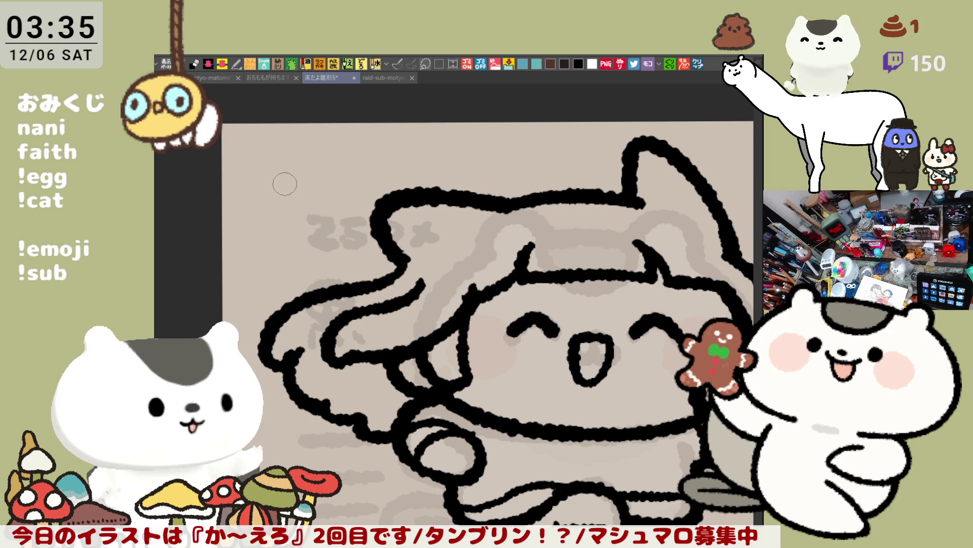
pyautogui.moveTo(255, 186)
pyautogui.mouseDown()
pyautogui.moveTo(274, 166)
pyautogui.moveTo(322, 157)
pyautogui.mouseUp()
pyautogui.hotkey('ctrl', 'z')
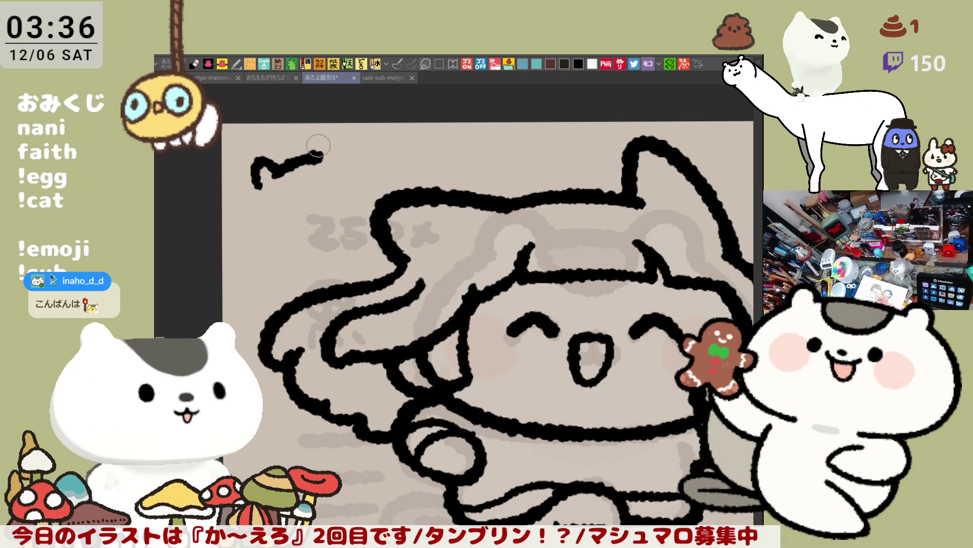
# - Shape the cat's head with an ear hump and curved left and right sides
pyautogui.moveTo(316, 155); pyautogui.dragTo(341, 153)
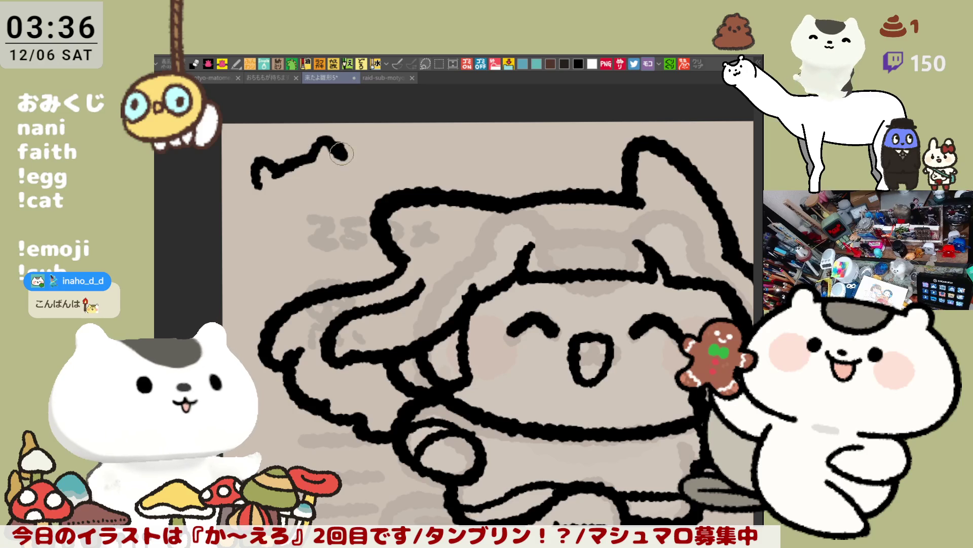
pyautogui.moveTo(258, 175); pyautogui.dragTo(301, 248)
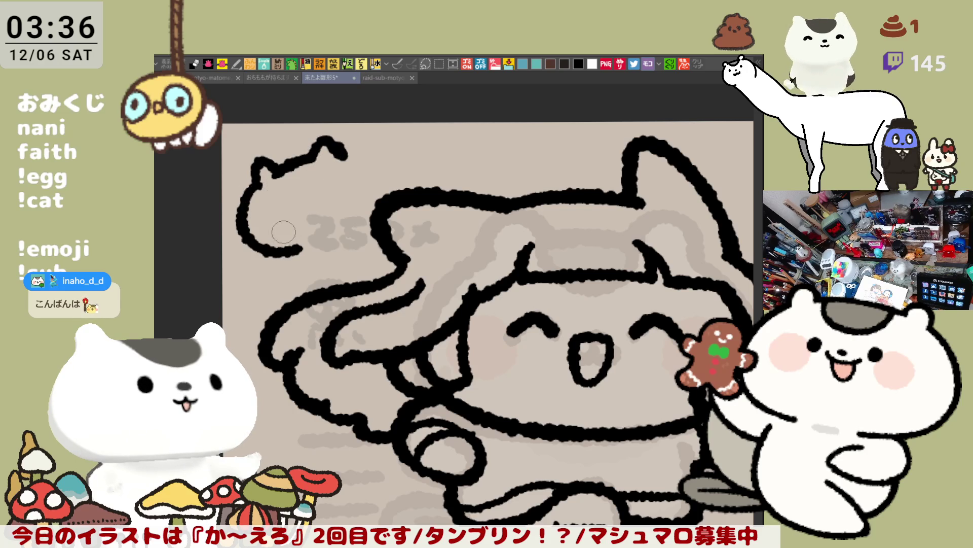
pyautogui.hotkey('ctrl', 'z')
pyautogui.moveTo(259, 180); pyautogui.dragTo(307, 248)
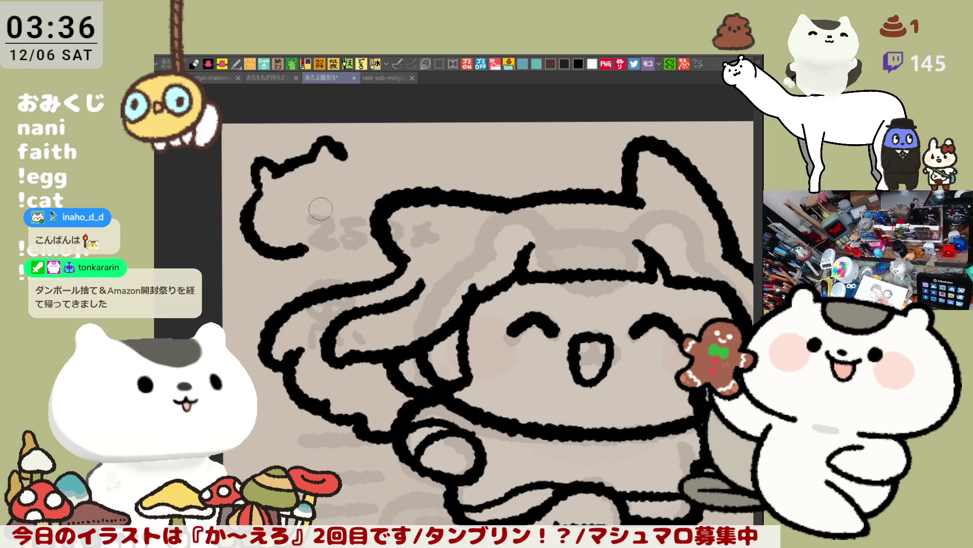
pyautogui.moveTo(342, 162); pyautogui.dragTo(334, 233)
# - Dot in the little cat's two eyes and its nose
pyautogui.moveTo(293, 200); pyautogui.dragTo(293, 206)
pyautogui.hotkey('ctrl', 'z')
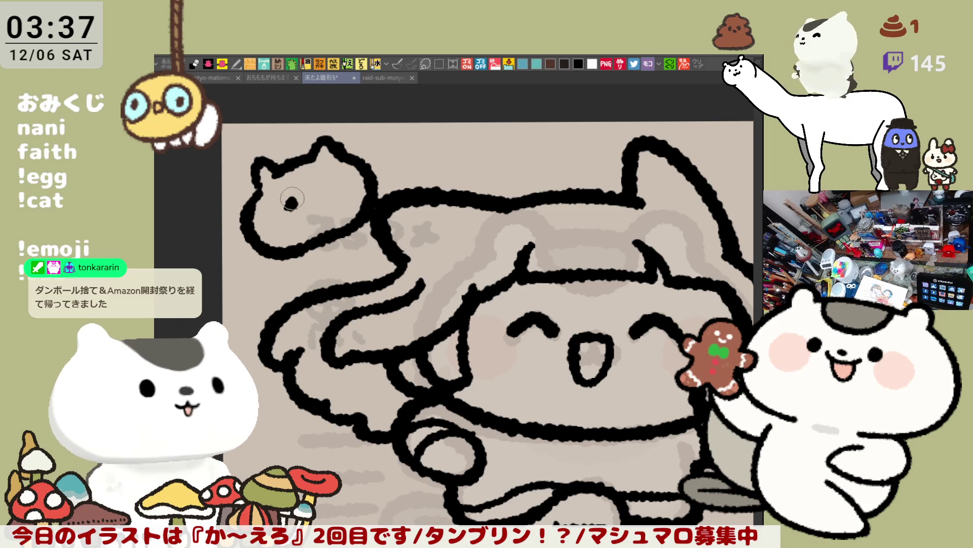
pyautogui.click(291, 204)
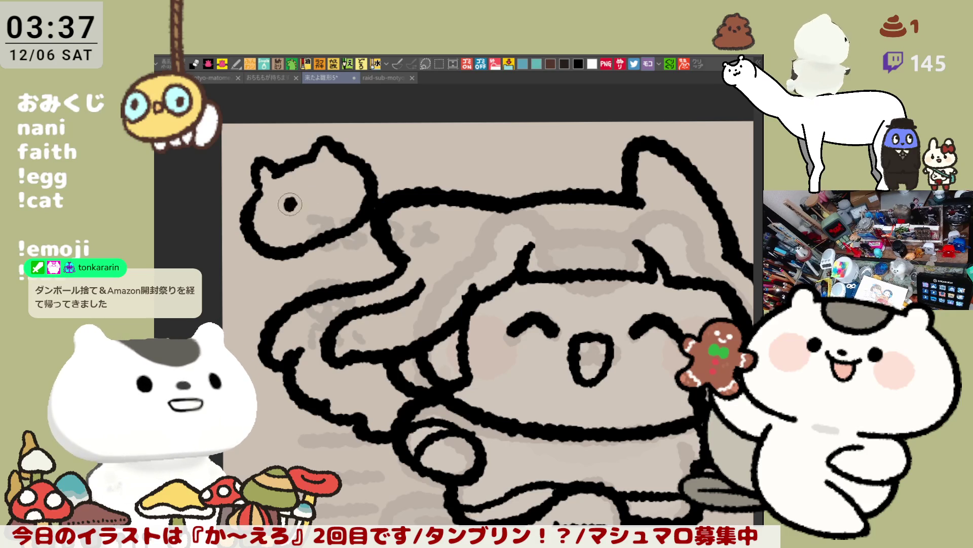
pyautogui.moveTo(327, 185); pyautogui.dragTo(328, 193)
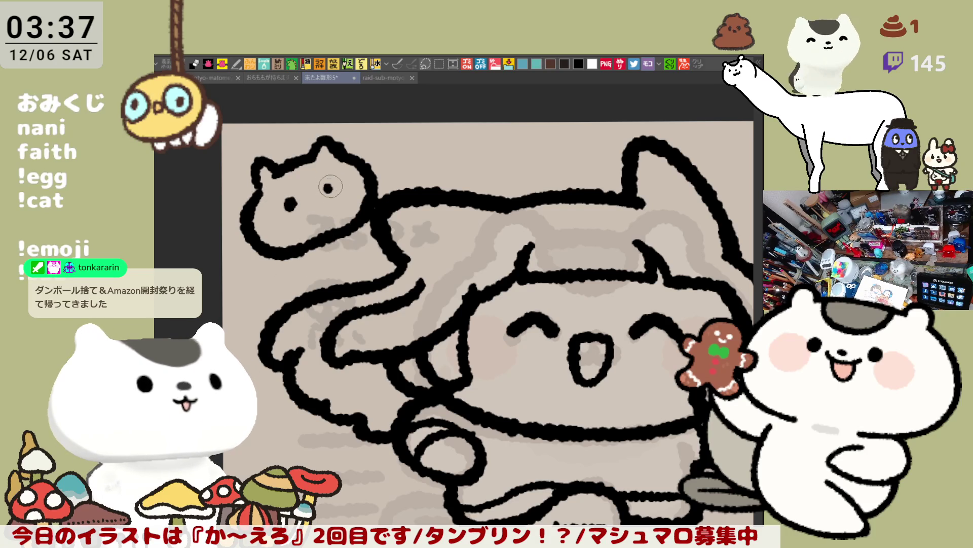
pyautogui.click(313, 199)
# - Draw a curly motion line with a small loop above the cat, retrying until it looks right
pyautogui.moveTo(398, 157); pyautogui.dragTo(472, 159)
pyautogui.hotkey('ctrl', 'z')
pyautogui.moveTo(388, 155); pyautogui.dragTo(453, 155)
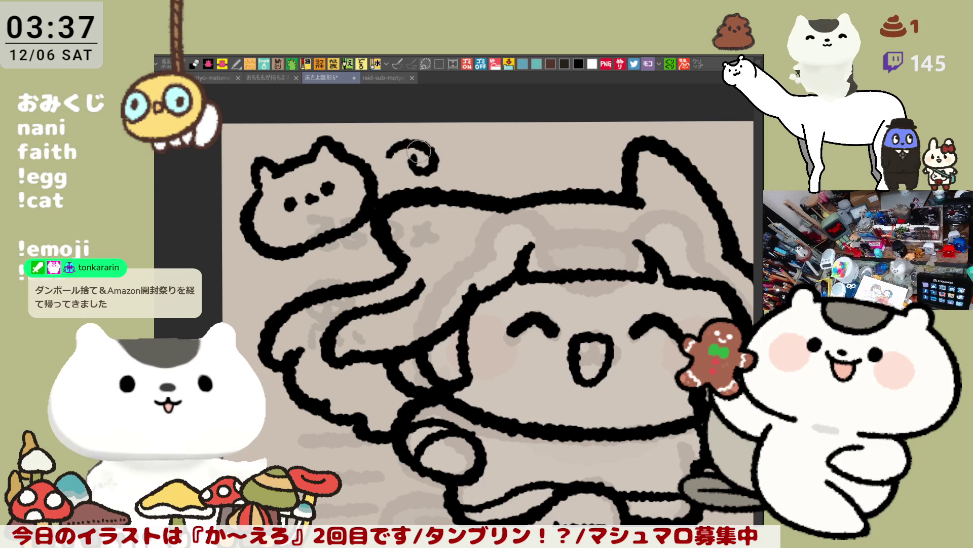
pyautogui.hotkey('ctrl', 'z')
pyautogui.moveTo(385, 158); pyautogui.dragTo(460, 150)
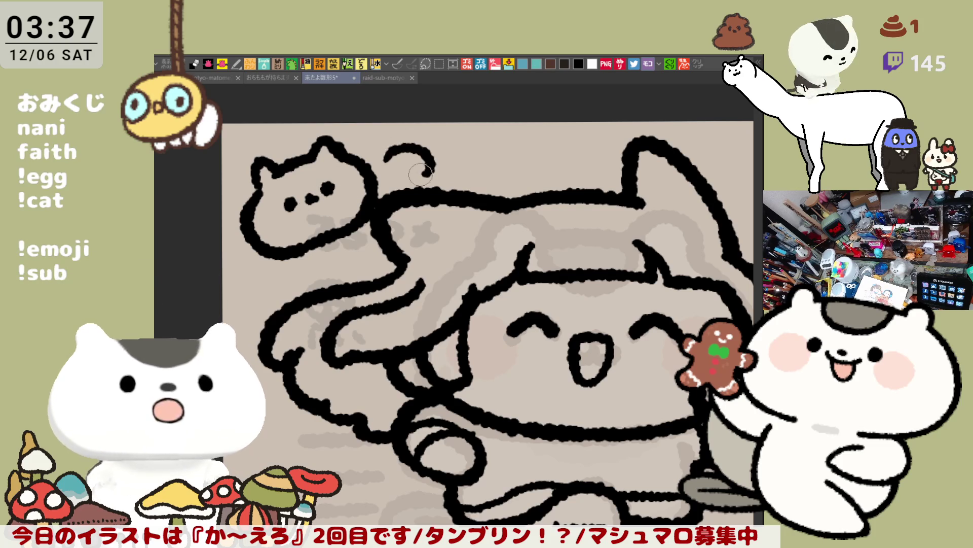
pyautogui.press('h')
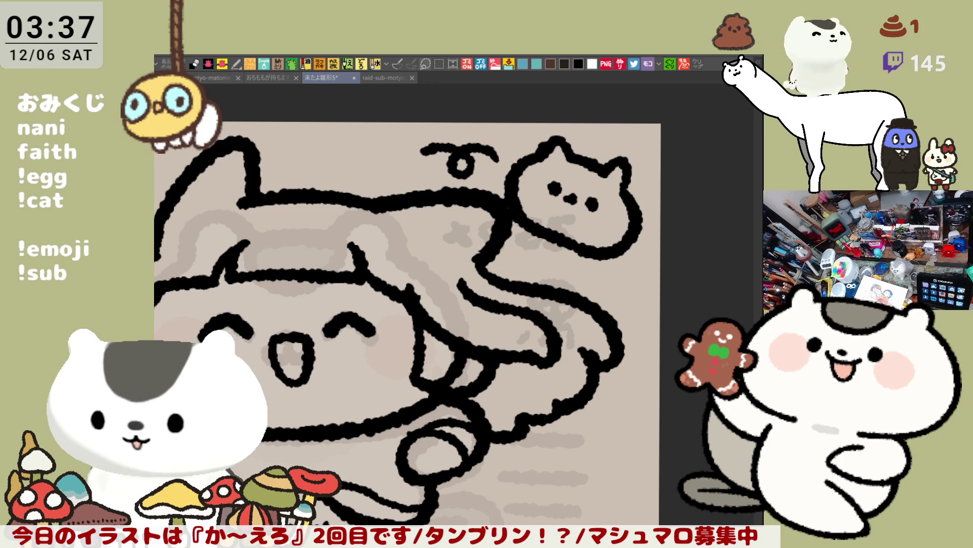
# - Pan the mirrored drawing, flip it back to normal and zoom out and in to review it
pyautogui.moveTo(532, 238); pyautogui.dragTo(589, 228)
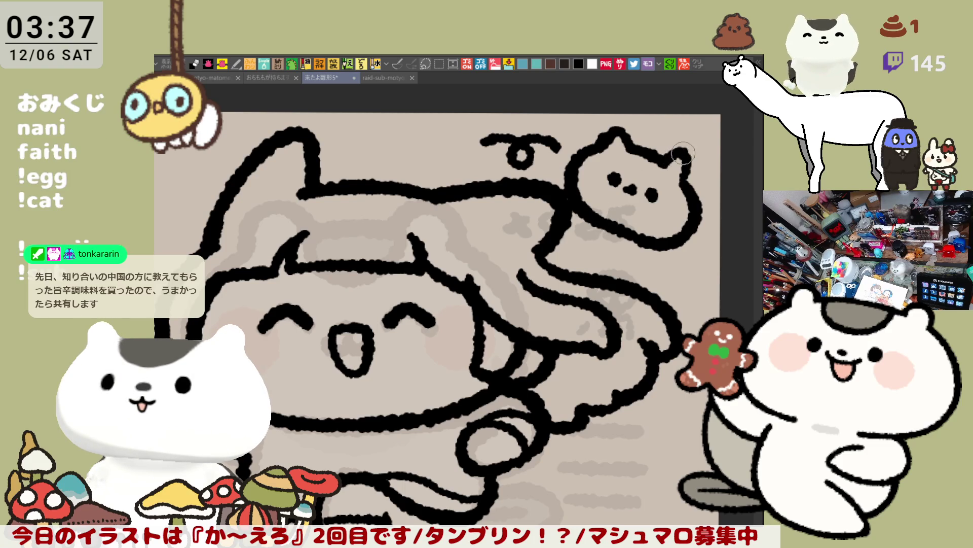
pyautogui.scroll(-2, 641, 244)
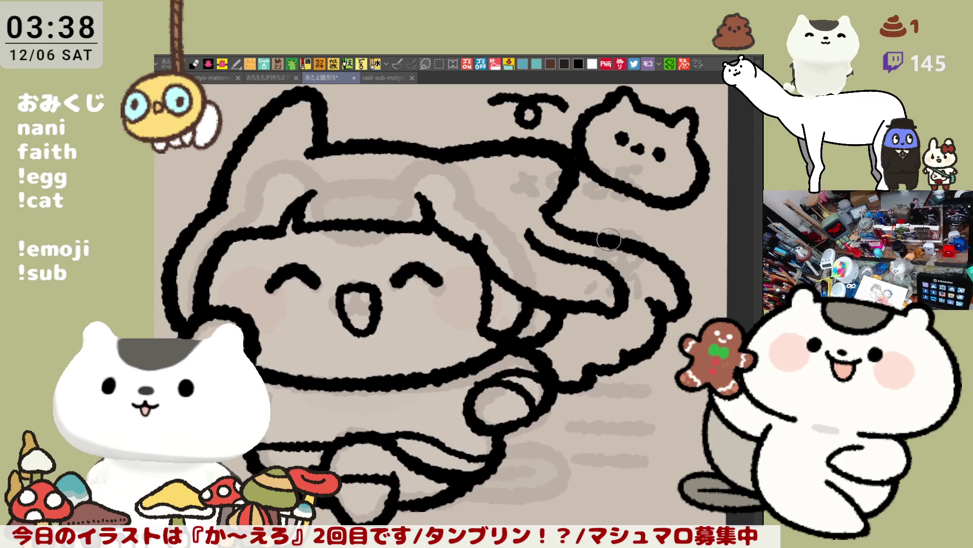
pyautogui.press('h')
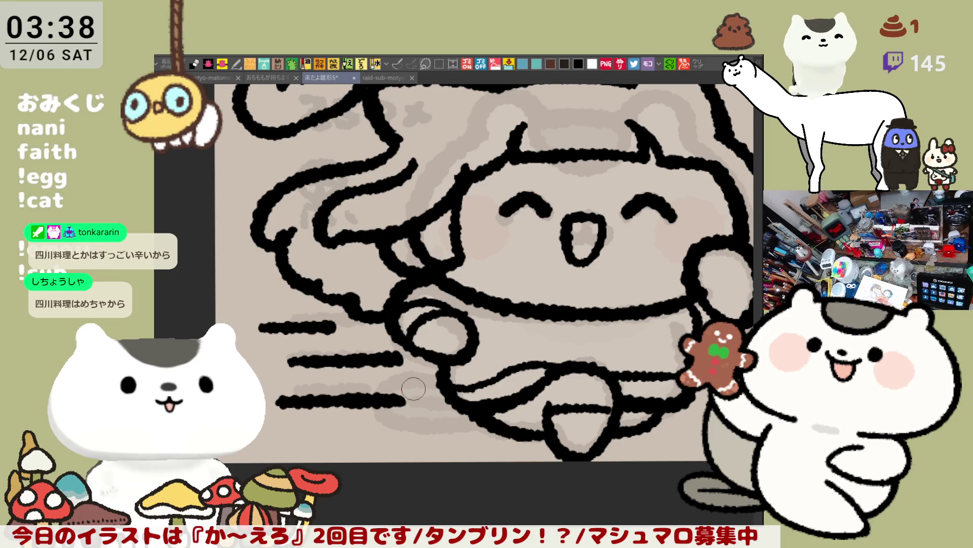
pyautogui.scroll(-5, 414, 388)
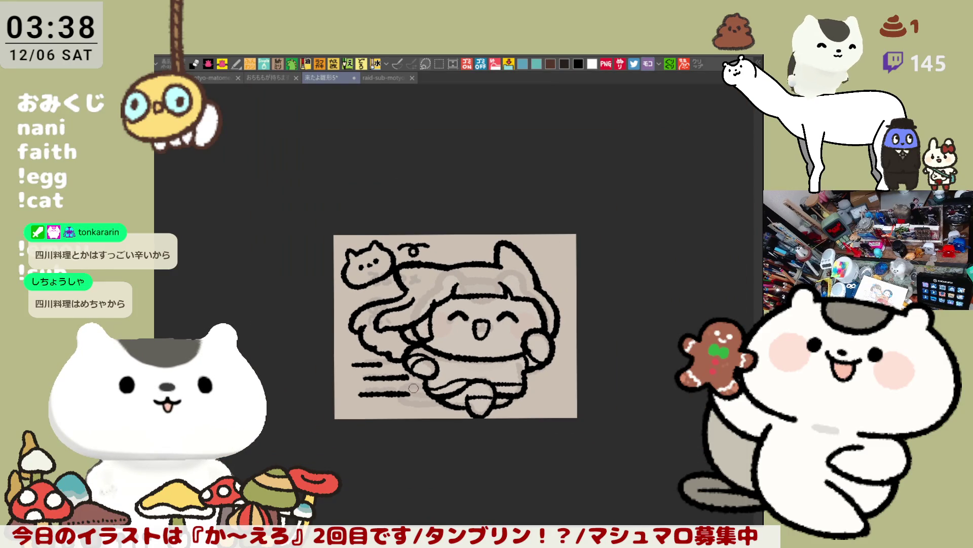
pyautogui.scroll(1, 416, 386)
pyautogui.scroll(2, 416, 387)
pyautogui.scroll(1, 417, 384)
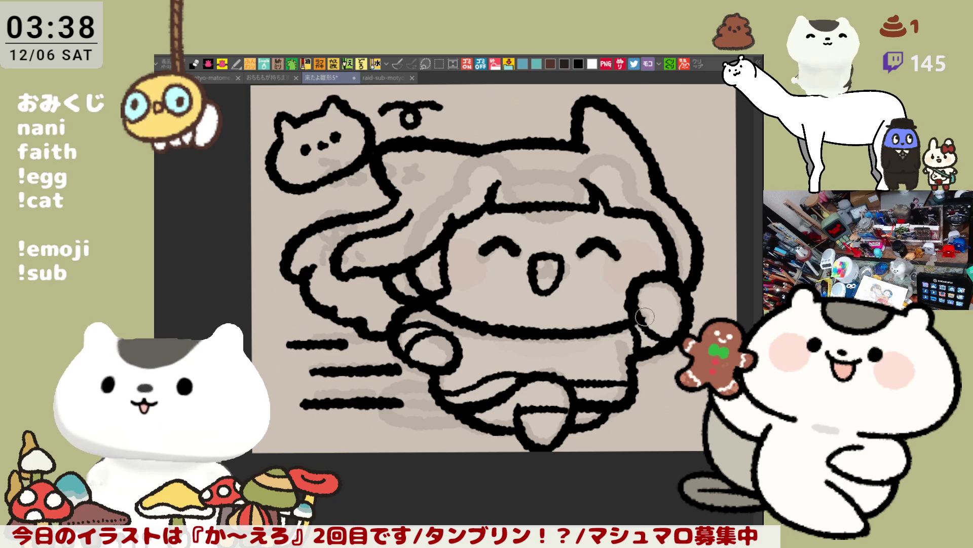
# - Save the line-art drawing with Ctrl+S, recentring the view before and after
pyautogui.moveTo(644, 316); pyautogui.dragTo(601, 295)
pyautogui.hotkey('ctrl', 's')
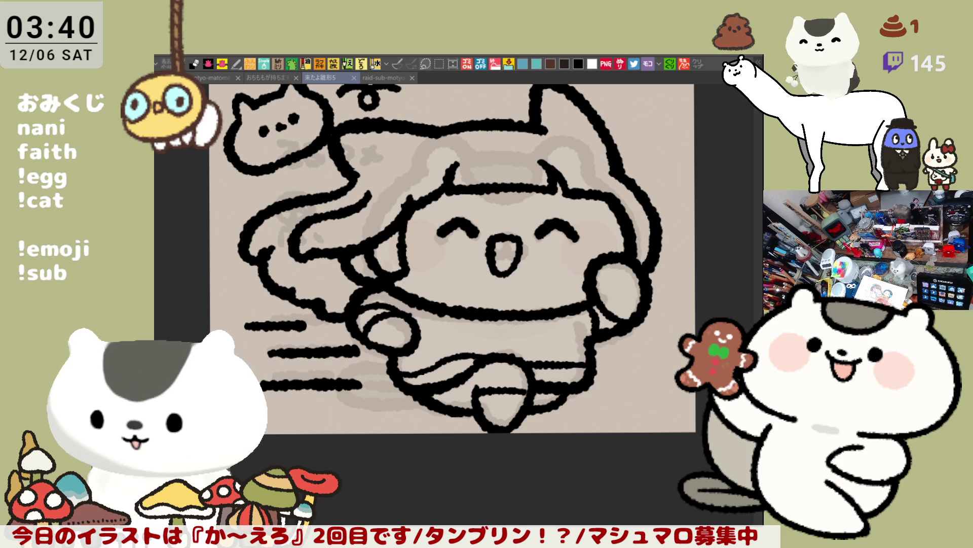
pyautogui.moveTo(522, 410); pyautogui.dragTo(566, 439)
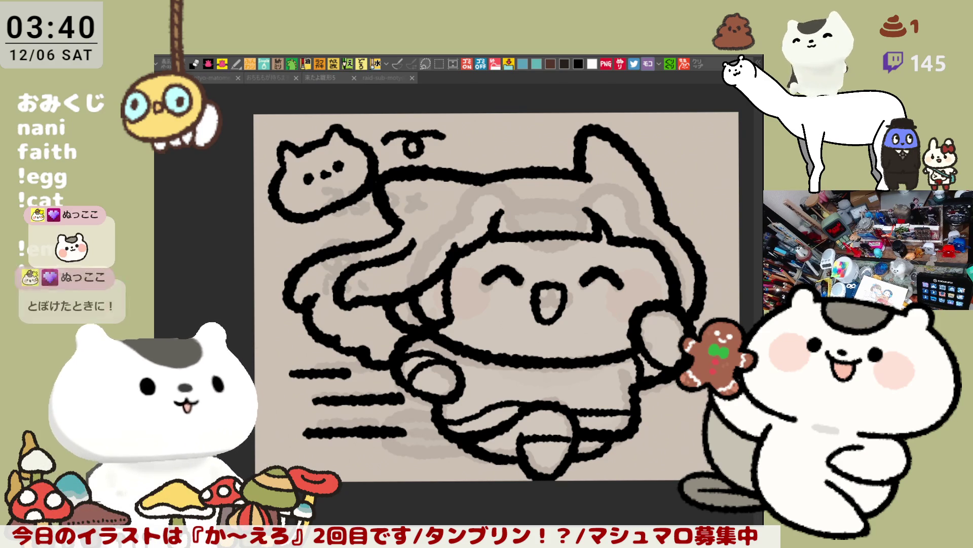
pyautogui.moveTo(486, 297); pyautogui.dragTo(465, 344)
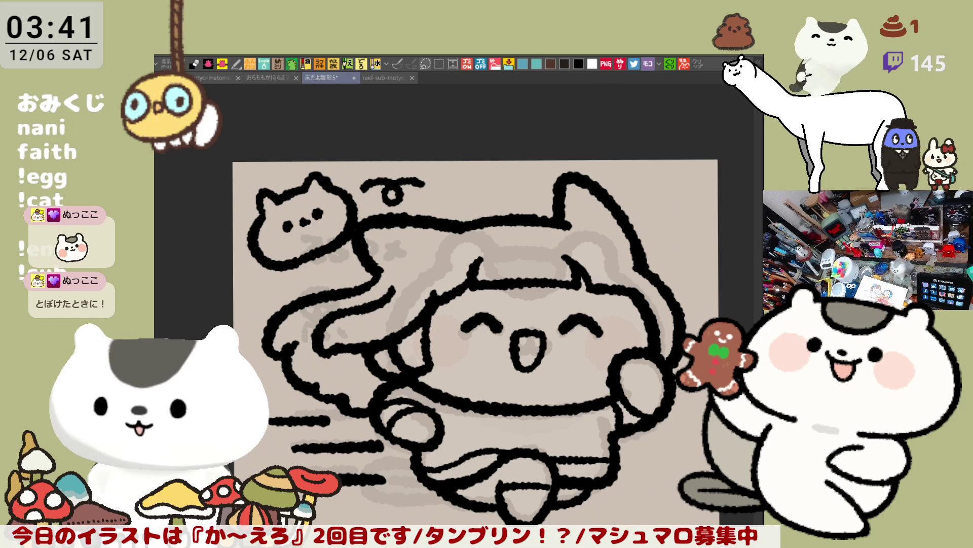
# - Lasso-fill the whole girl and the little cat with a flat light blue base
pyautogui.moveTo(720, 268); pyautogui.dragTo(253, 366)
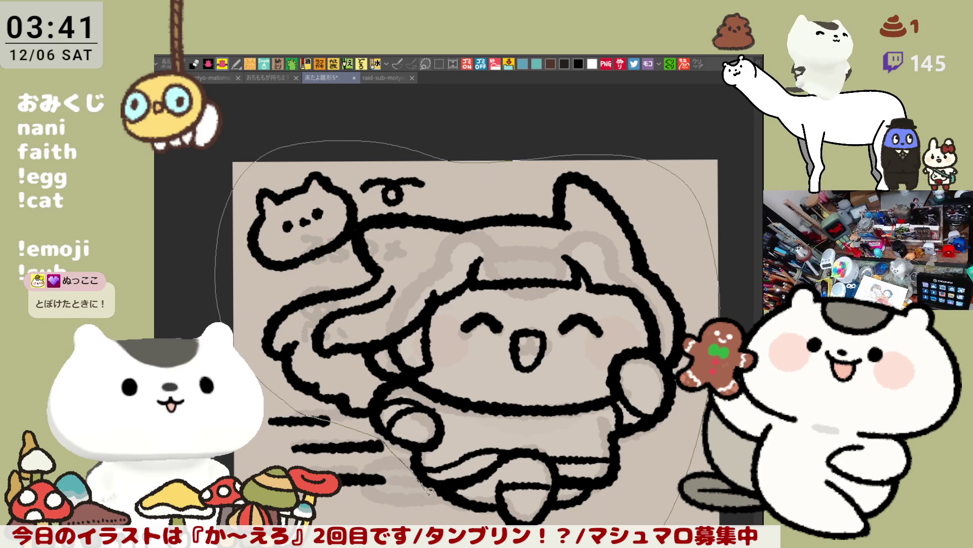
pyautogui.moveTo(318, 411); pyautogui.dragTo(658, 518)
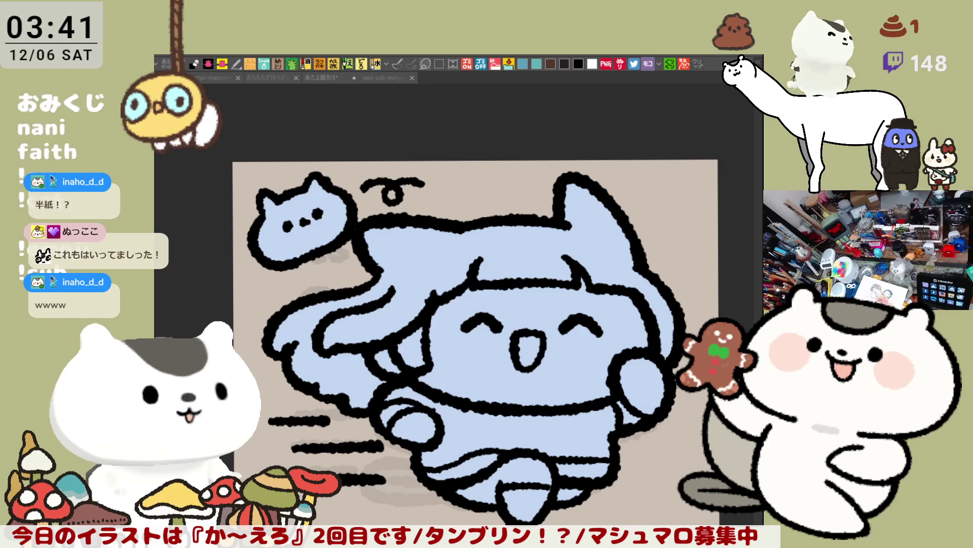
# - Fill the face pale pink with hands kept blue, the mouth pink, and blush the cheek
pyautogui.hotkey('alt', 'Tab')
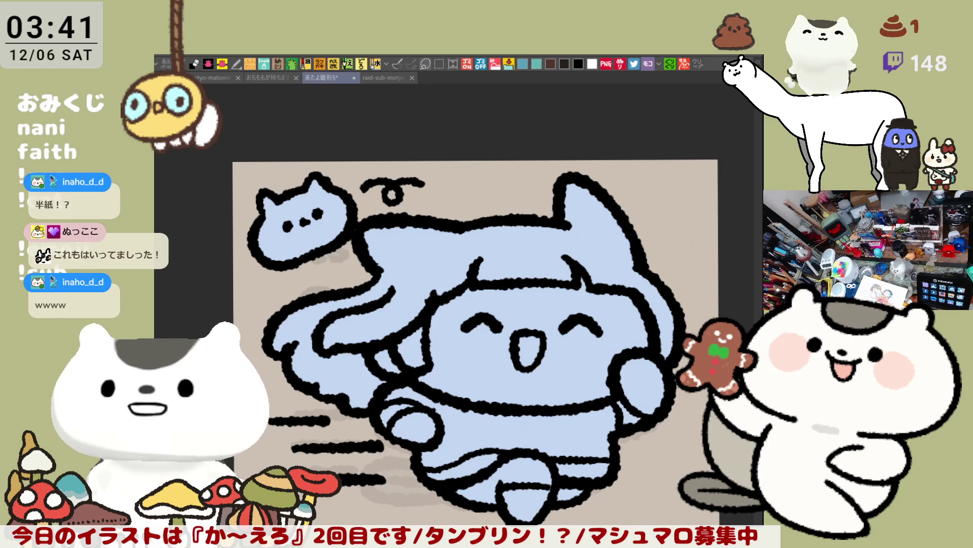
pyautogui.click(552, 374)
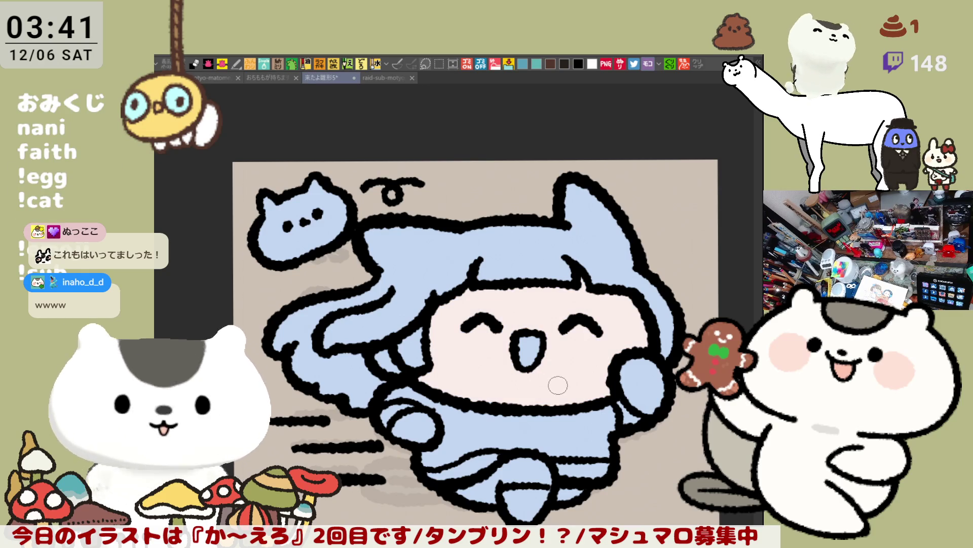
pyautogui.click(413, 429)
pyautogui.click(647, 376)
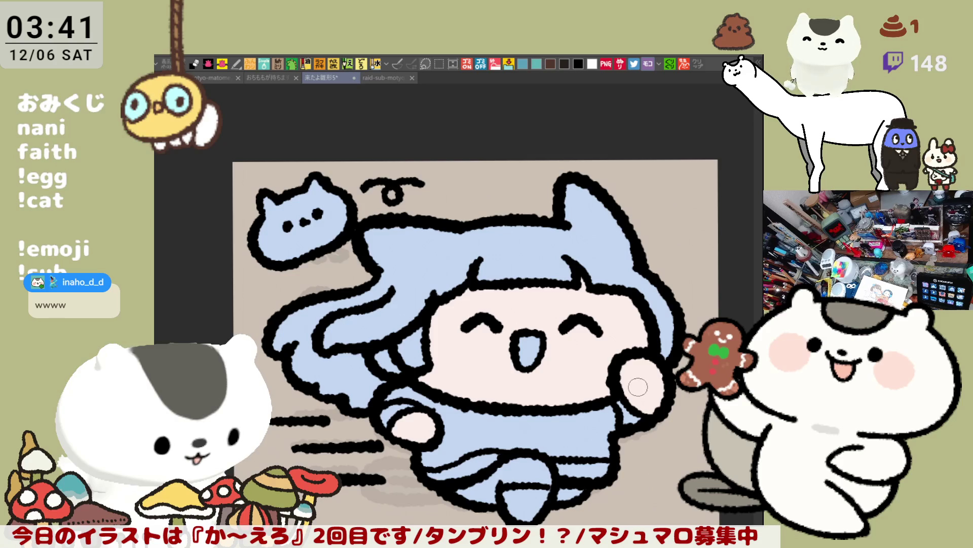
pyautogui.click(640, 392)
pyautogui.click(394, 409)
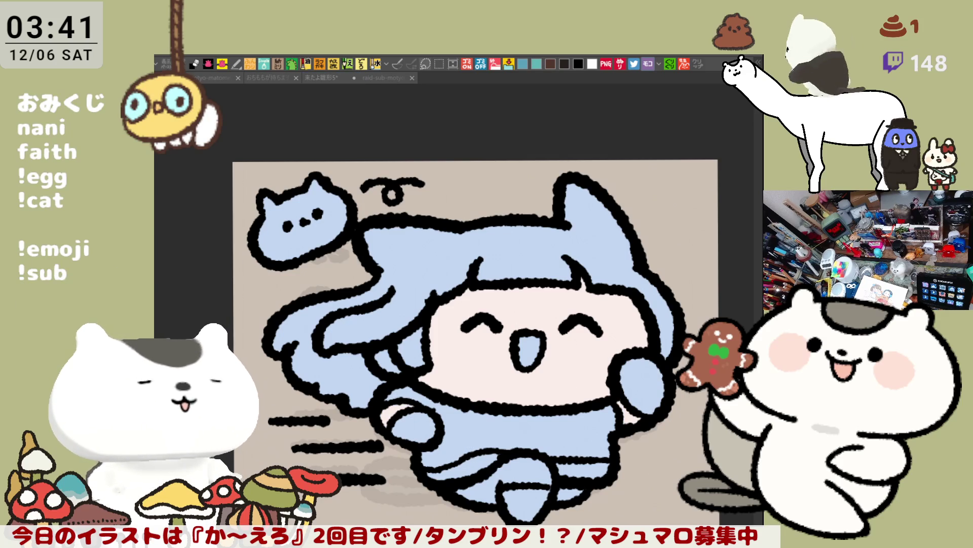
pyautogui.click(558, 364)
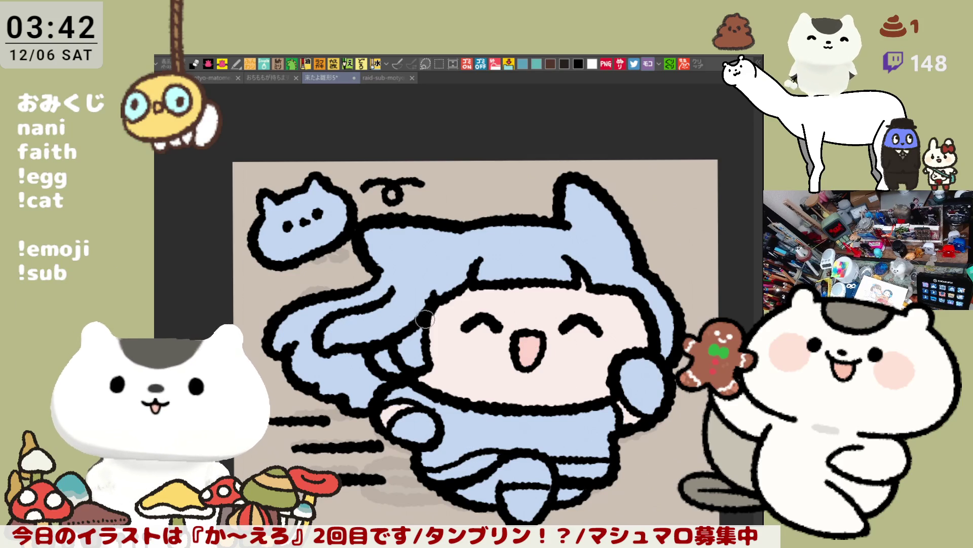
pyautogui.moveTo(442, 318)
pyautogui.mouseDown()
pyautogui.moveTo(433, 354)
pyautogui.moveTo(452, 342)
pyautogui.mouseUp()
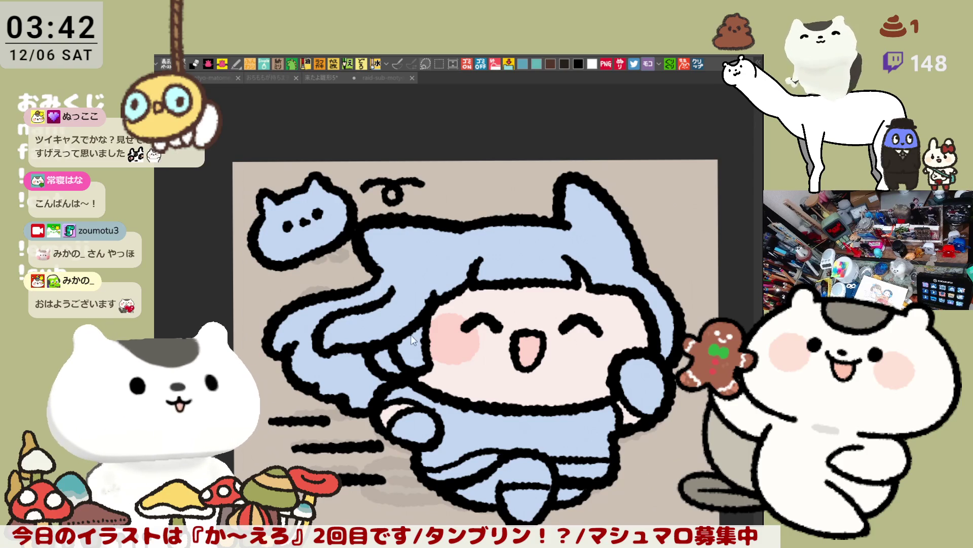
# - Thicken the blue fist's outline, add a curved sleeve line and touch up the hand
pyautogui.hotkey('alt', 'Tab')
pyautogui.moveTo(625, 369); pyautogui.dragTo(633, 415)
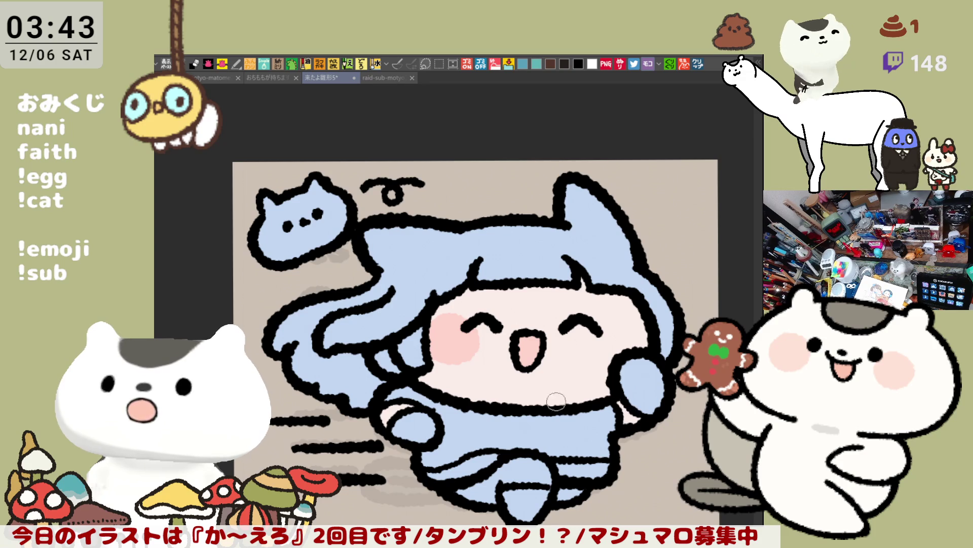
pyautogui.moveTo(435, 408); pyautogui.dragTo(422, 450)
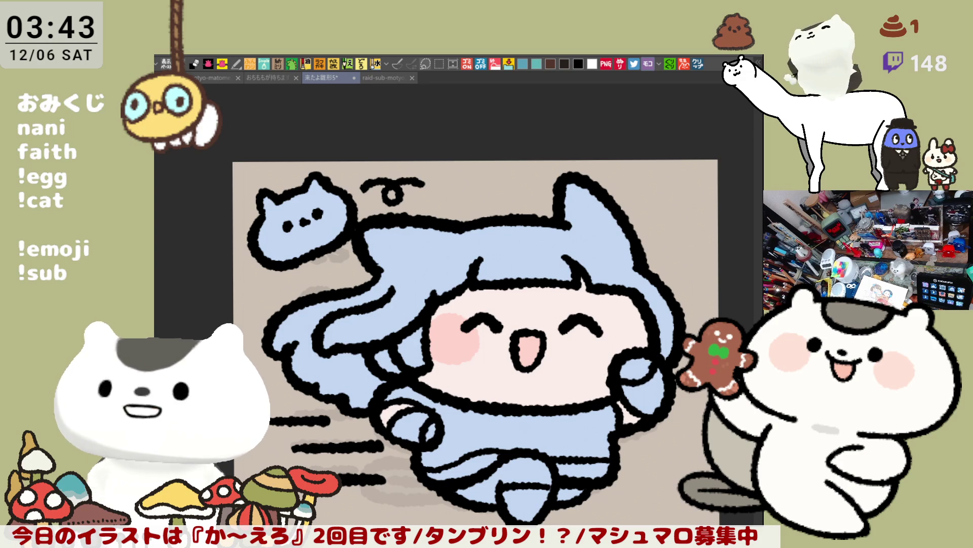
pyautogui.moveTo(639, 364); pyautogui.dragTo(654, 361)
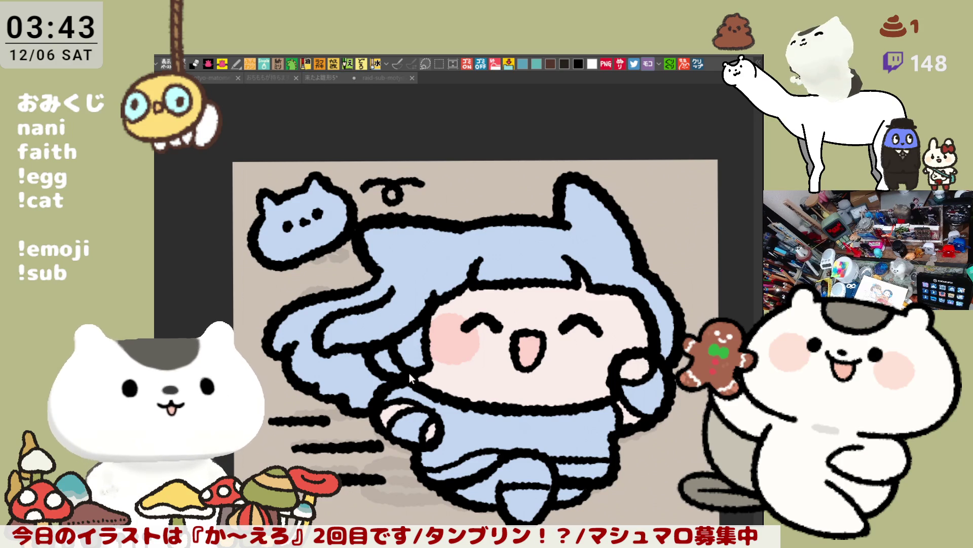
# - Paint pale stripes on both sleeves and a pink blush on the right cheek
pyautogui.click(403, 417)
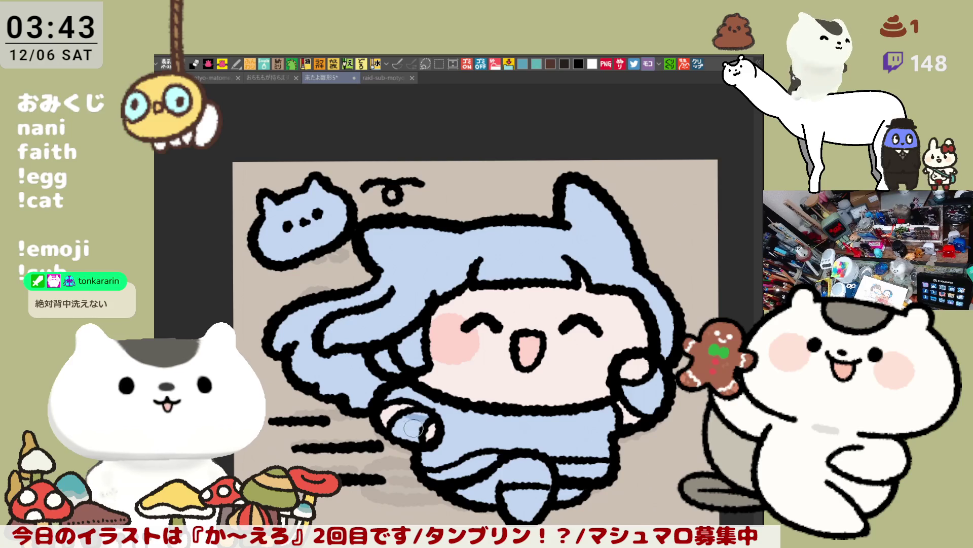
pyautogui.moveTo(405, 415); pyautogui.dragTo(429, 436)
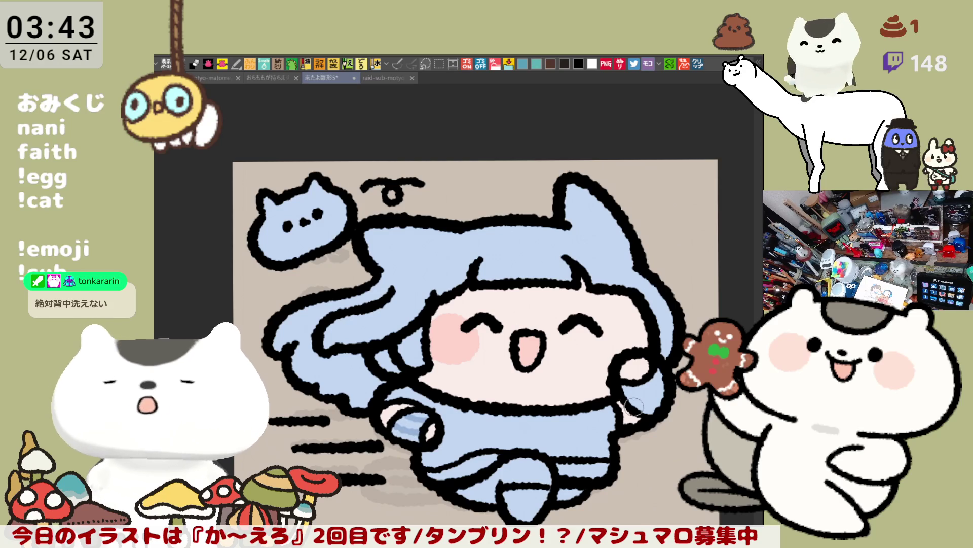
pyautogui.moveTo(624, 375); pyautogui.dragTo(650, 409)
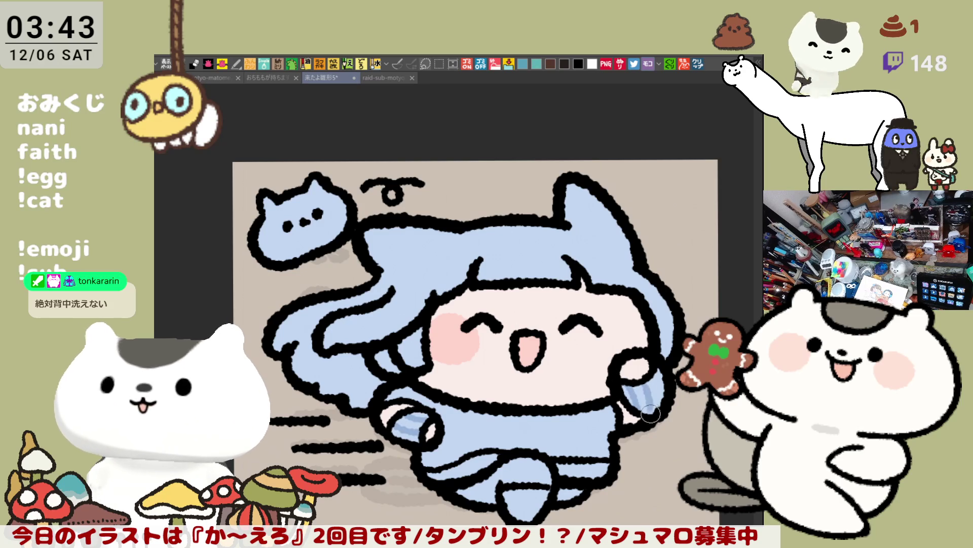
pyautogui.moveTo(614, 368)
pyautogui.mouseDown()
pyautogui.moveTo(638, 345)
pyautogui.moveTo(616, 337)
pyautogui.moveTo(641, 351)
pyautogui.mouseUp()
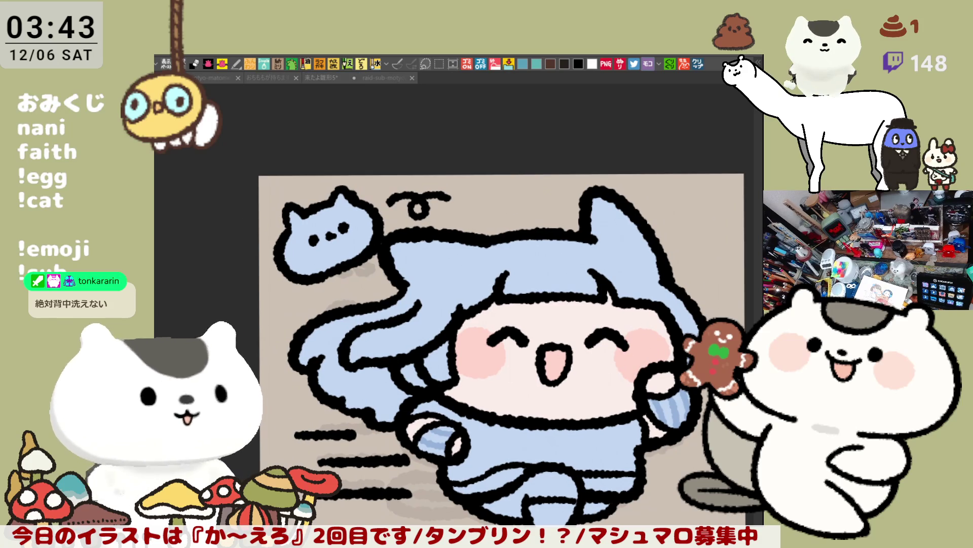
# - Fill the hair deeper blue and brush light-blue highlights on the hair and inside the hood's ear
pyautogui.click(467, 257)
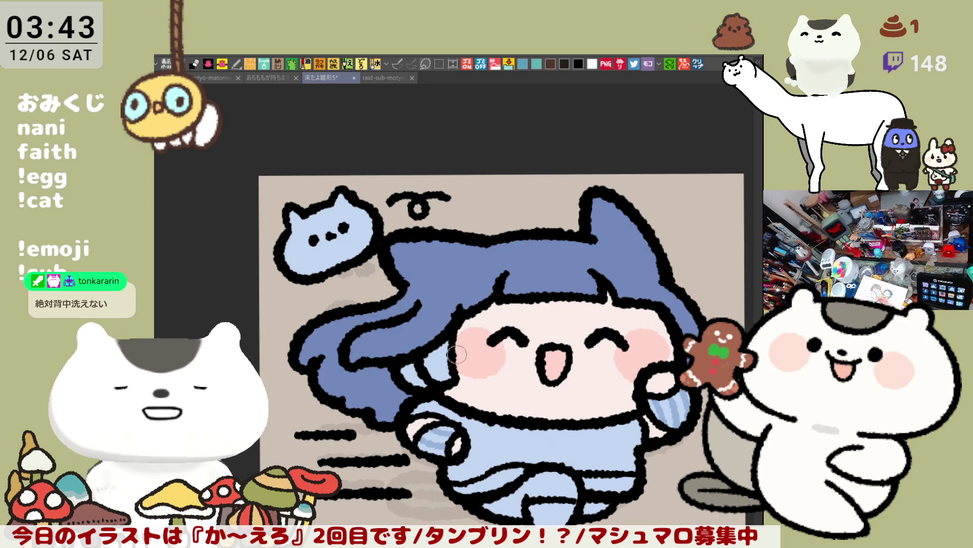
pyautogui.press('b')
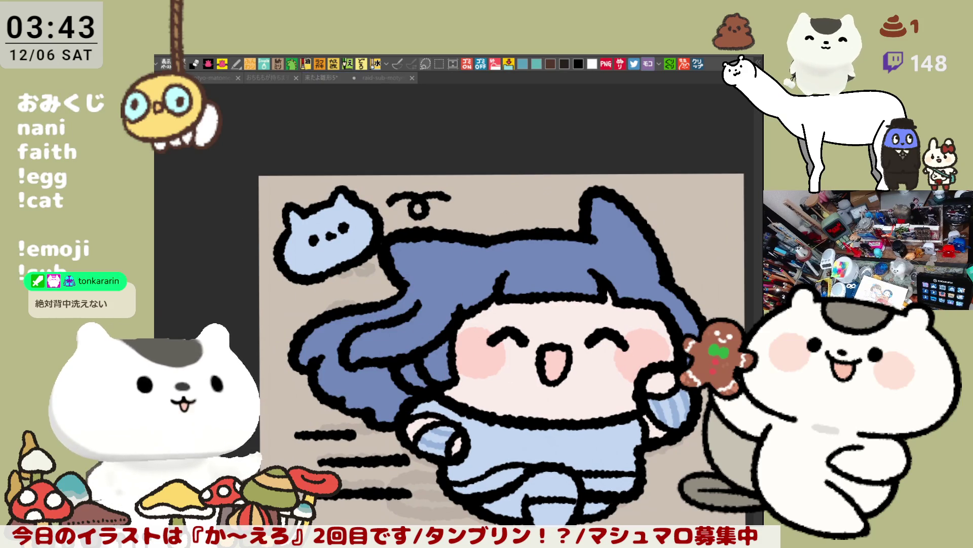
pyautogui.click(479, 269)
pyautogui.moveTo(419, 274); pyautogui.dragTo(433, 261)
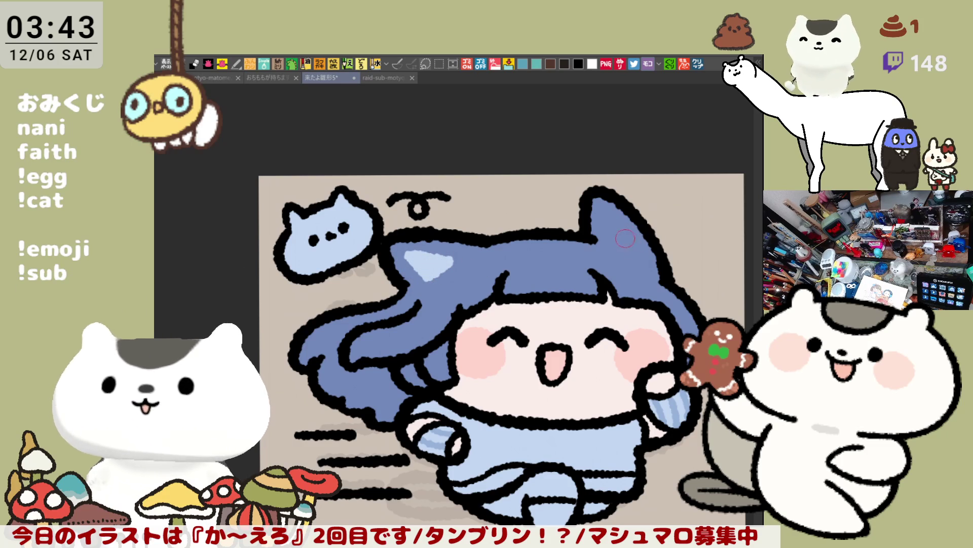
pyautogui.moveTo(626, 244); pyautogui.dragTo(624, 246)
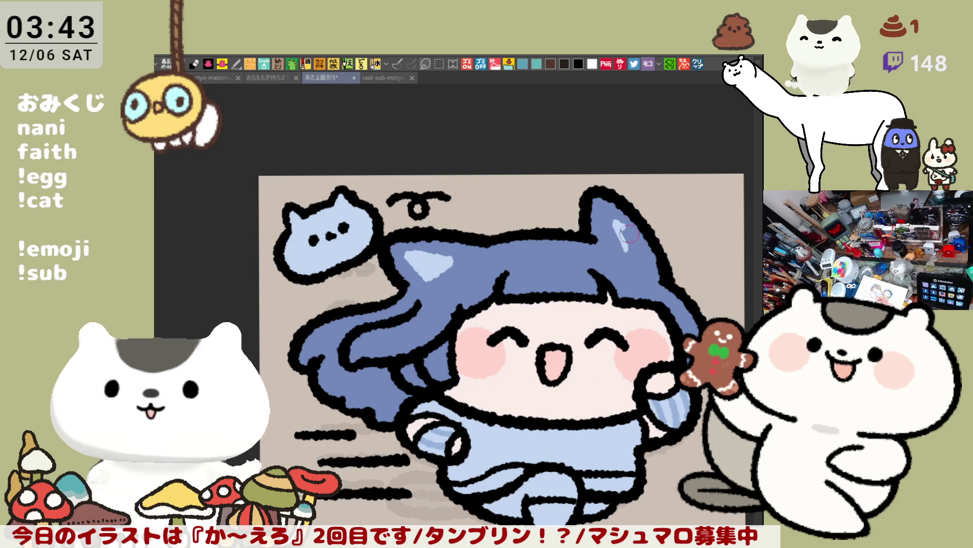
pyautogui.moveTo(625, 377); pyautogui.dragTo(602, 293)
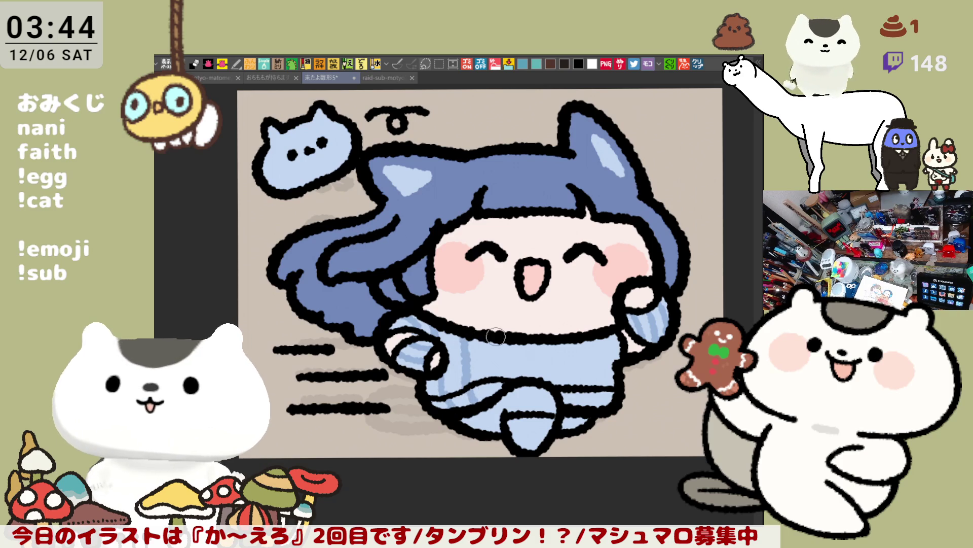
# - Paint three darker vertical rib stripes on the sweater and fill the trailing hair strand white
pyautogui.moveTo(522, 341); pyautogui.dragTo(524, 385)
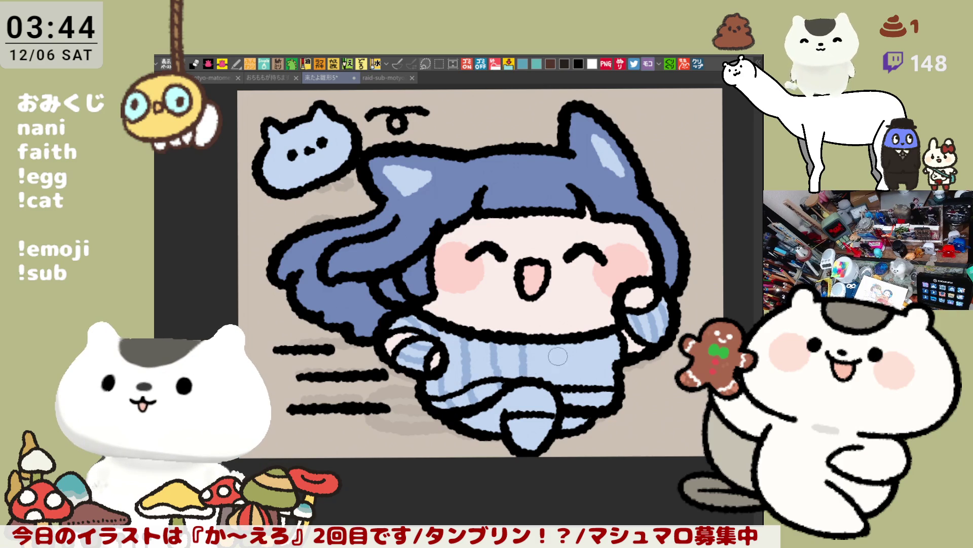
pyautogui.moveTo(551, 347); pyautogui.dragTo(550, 375)
pyautogui.moveTo(570, 343); pyautogui.dragTo(575, 381)
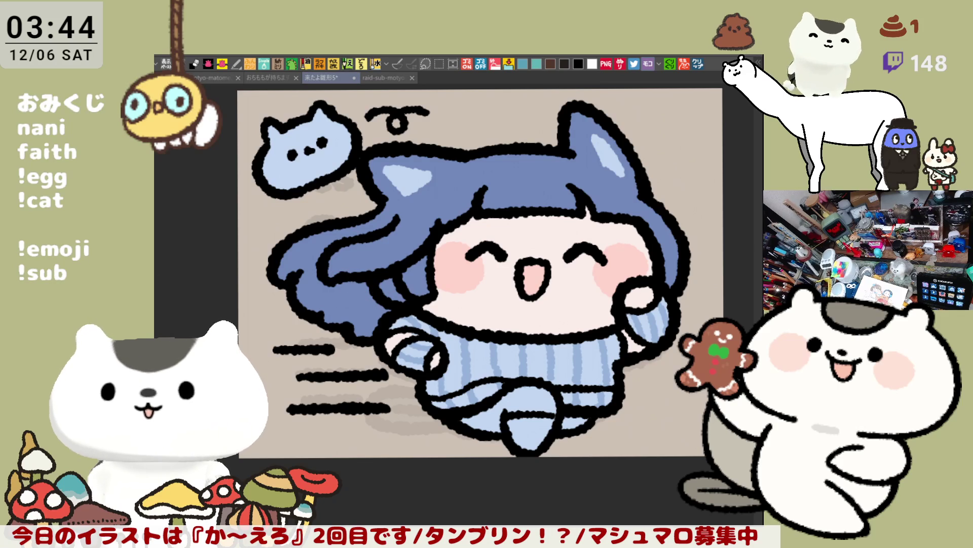
pyautogui.click(332, 242)
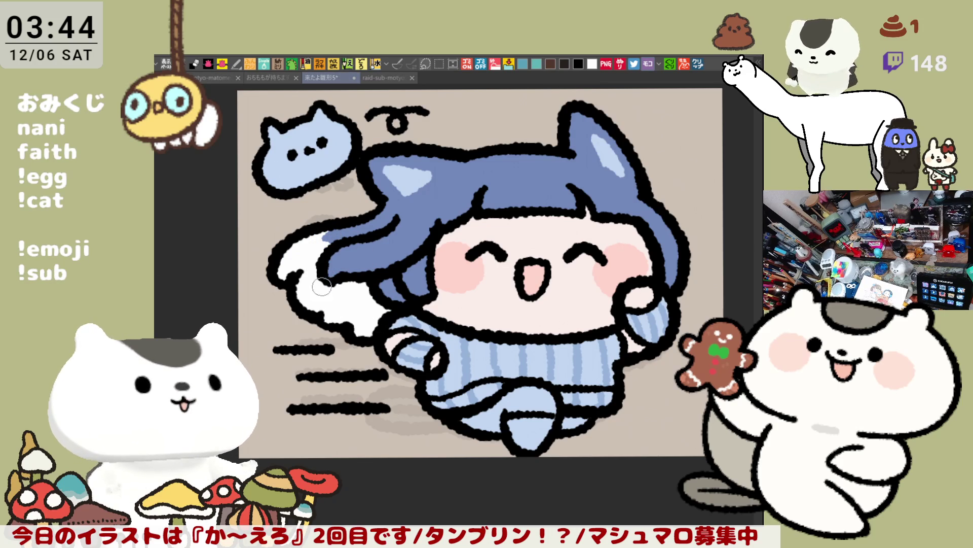
# - Shade the edge of the white trailing strand with blue-grey streaks
pyautogui.moveTo(331, 300); pyautogui.dragTo(386, 310)
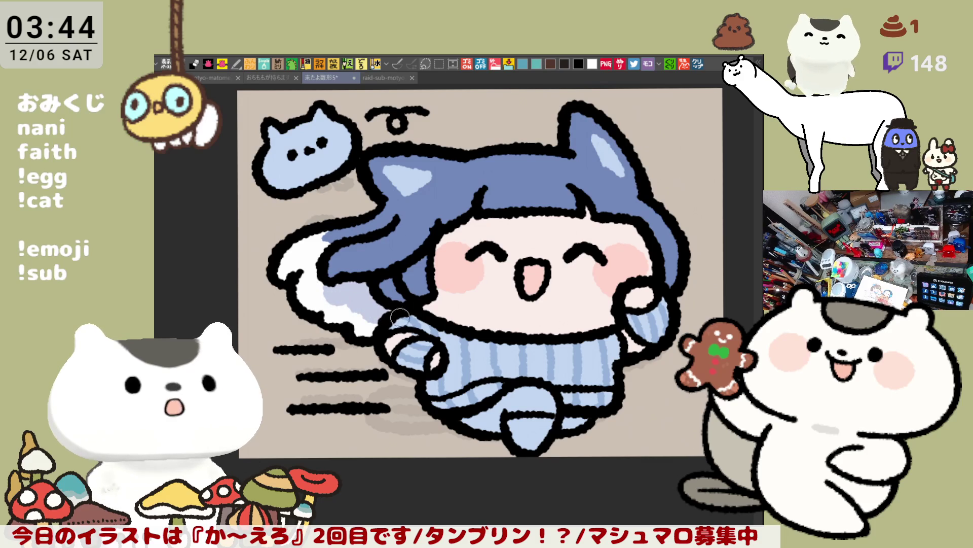
pyautogui.hscroll(3, 476, 286)
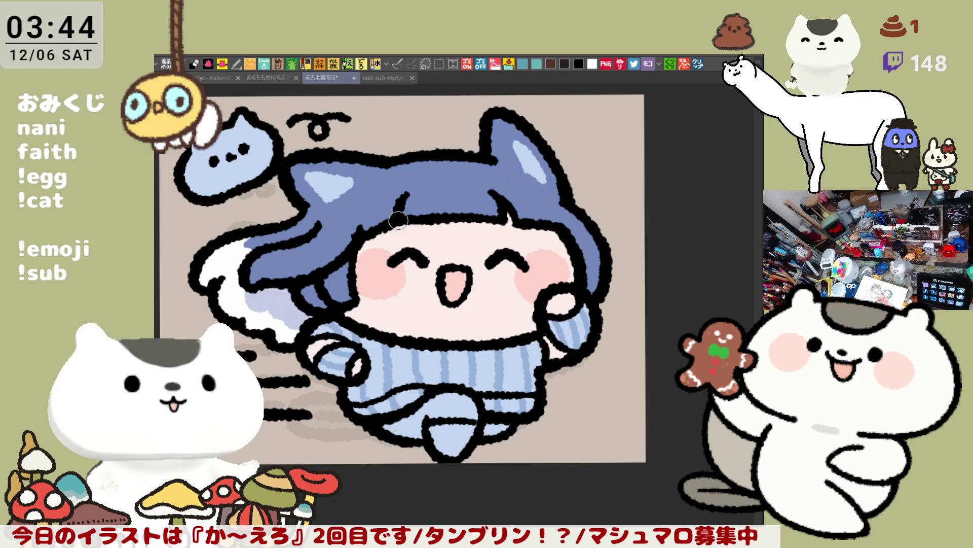
pyautogui.hscroll(-1, 533, 306)
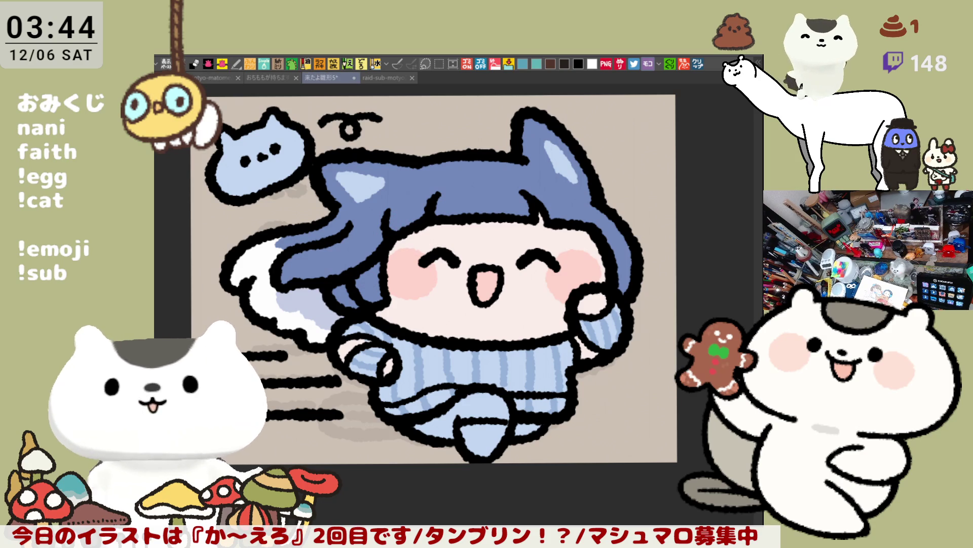
# - Add a darker lavender dab to deepen the shading on the hair
pyautogui.moveTo(308, 299); pyautogui.dragTo(343, 314)
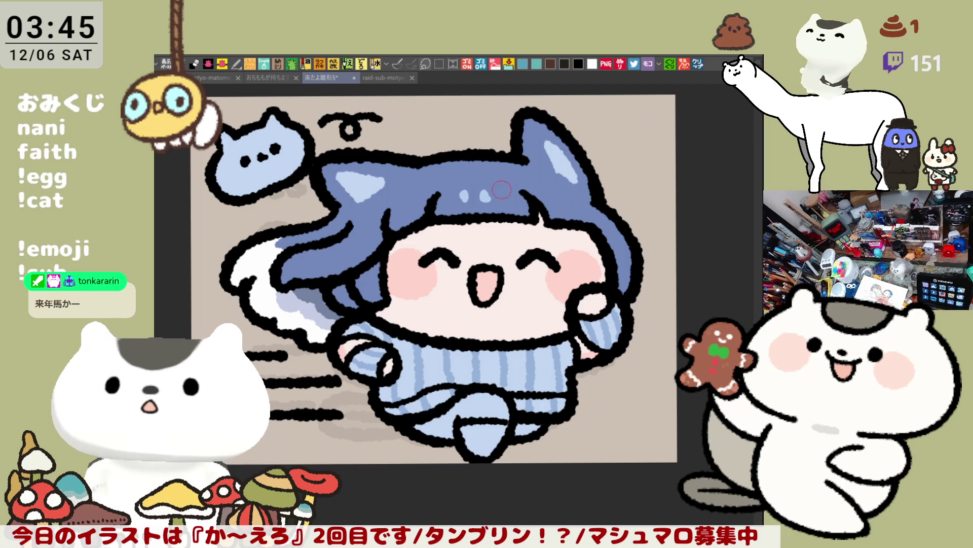
pyautogui.moveTo(517, 212); pyautogui.dragTo(524, 234)
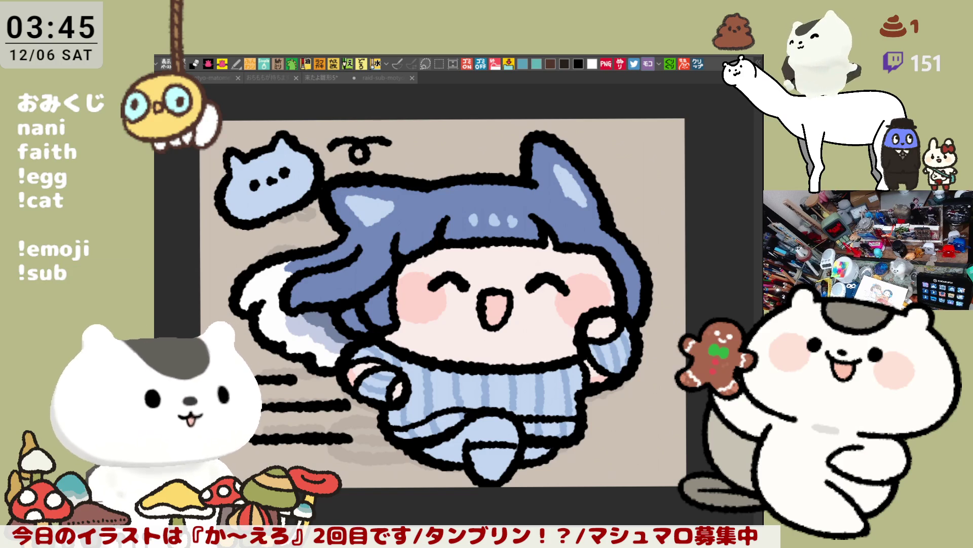
# - Fill the small cat white with pink cheeks, the shoe black and the leg pale pink
pyautogui.click(263, 161)
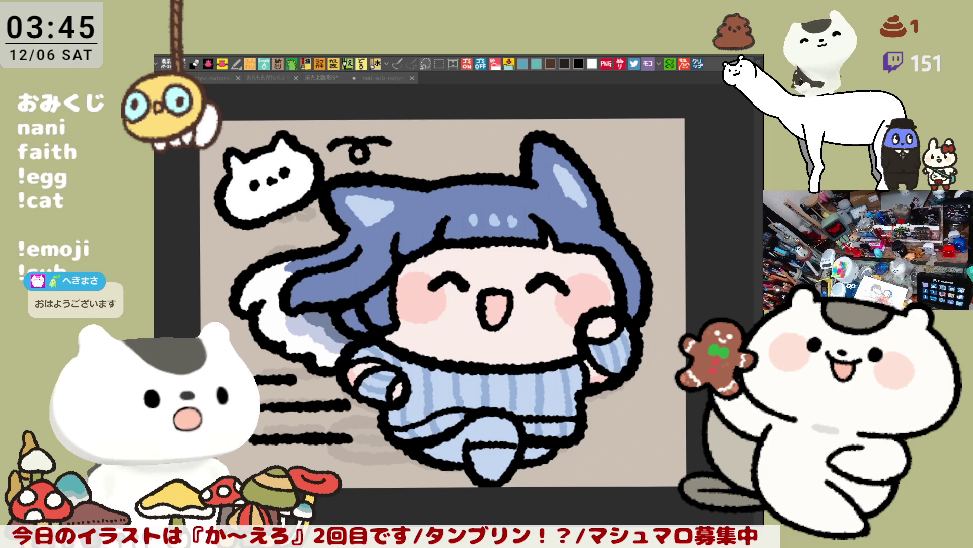
pyautogui.moveTo(239, 199); pyautogui.dragTo(294, 174)
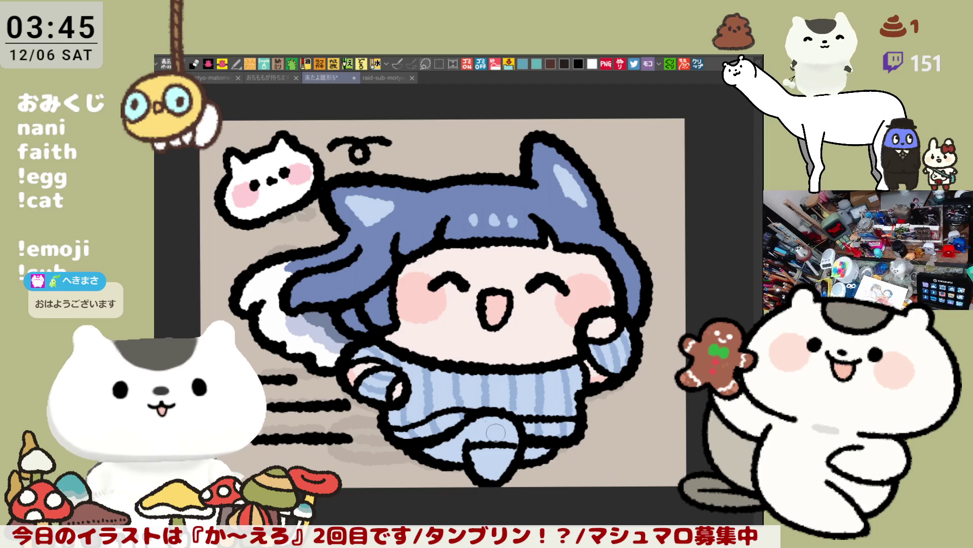
pyautogui.click(498, 460)
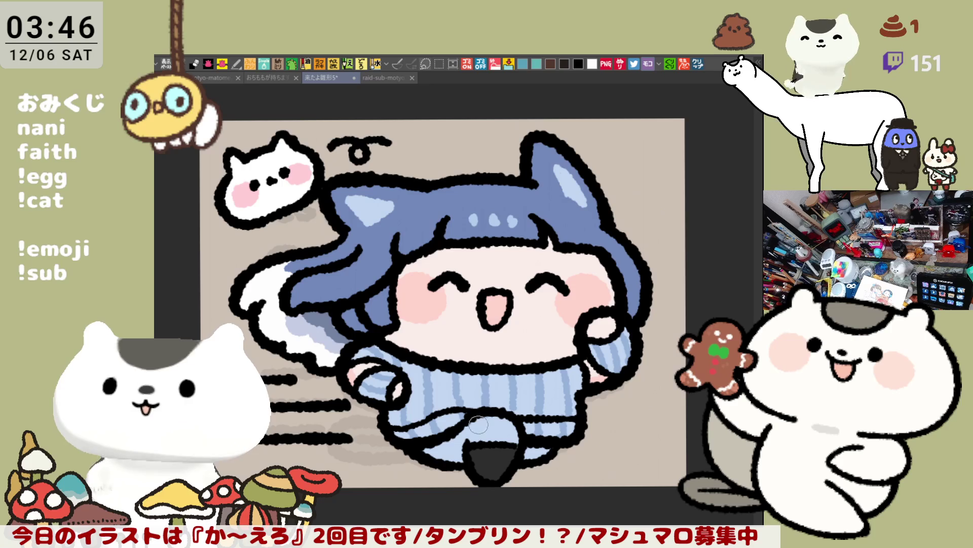
pyautogui.click(500, 440)
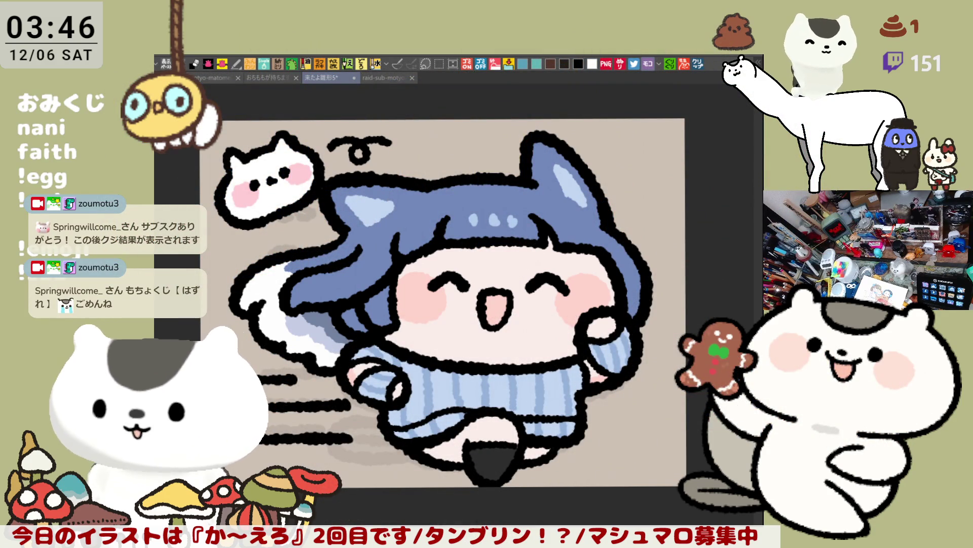
# - Dab pink shading onto the leg above the black shoe, then zoom out to the full drawing
pyautogui.moveTo(512, 397); pyautogui.dragTo(523, 374)
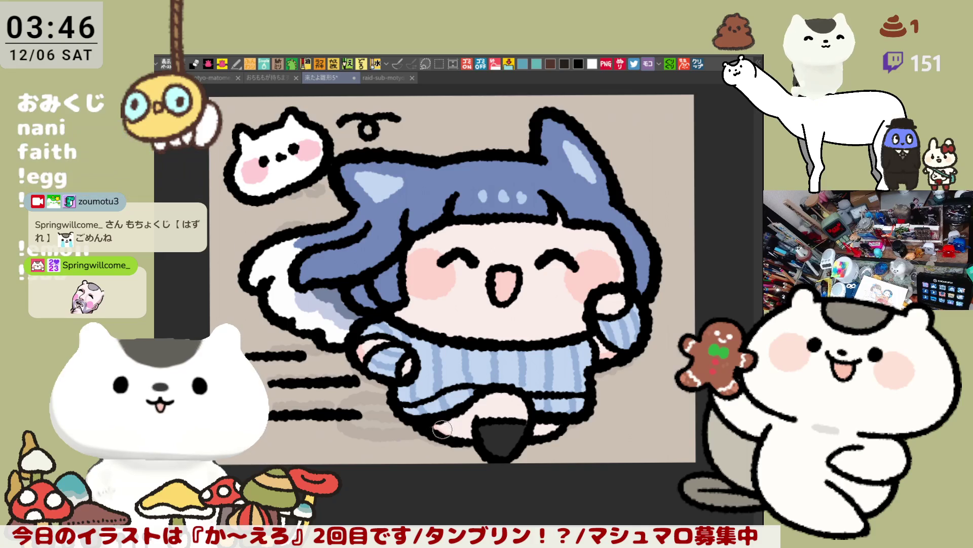
pyautogui.moveTo(502, 399); pyautogui.dragTo(521, 401)
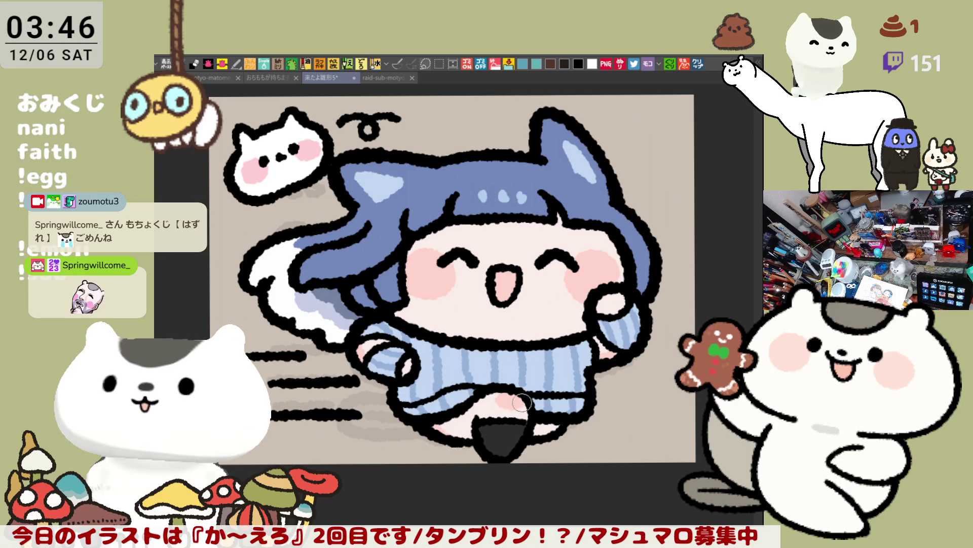
pyautogui.scroll(-3, 598, 419)
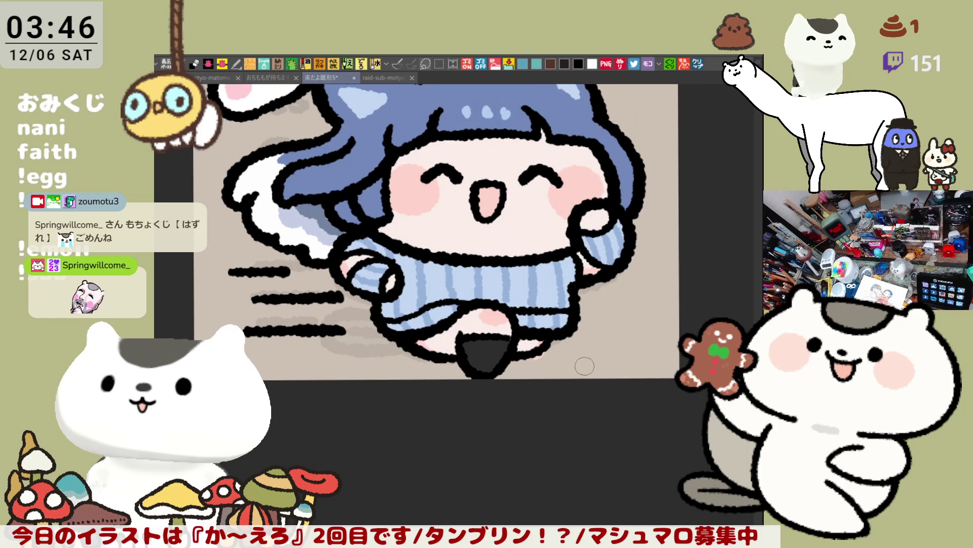
pyautogui.scroll(4, 586, 366)
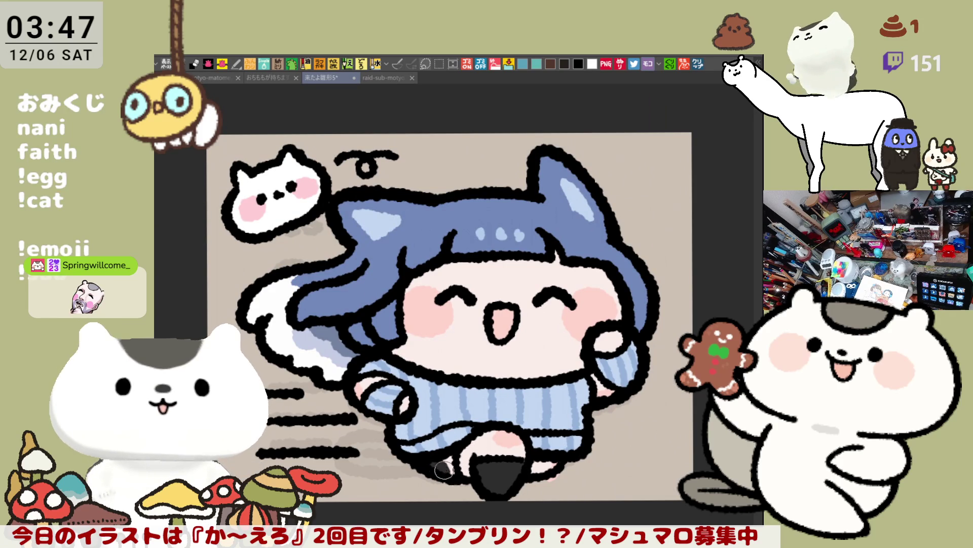
pyautogui.moveTo(565, 383); pyautogui.dragTo(590, 413)
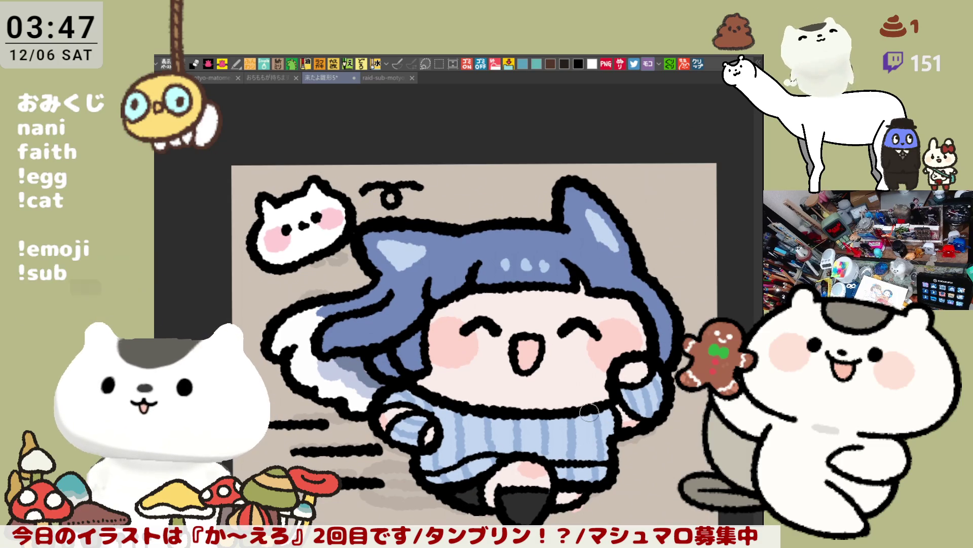
pyautogui.scroll(-3, 590, 412)
pyautogui.scroll(-2, 589, 412)
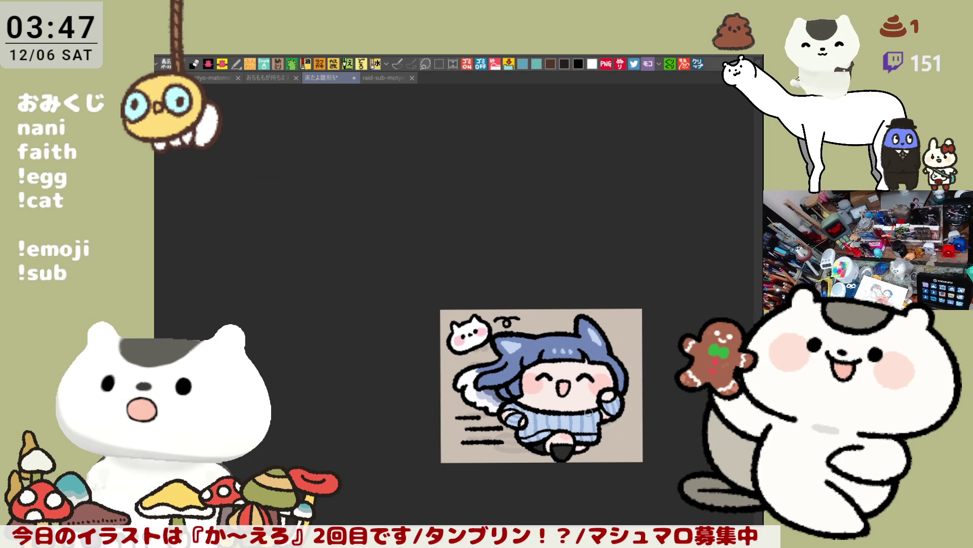
# - Switch to the template document with the faint waving-cat sketch and handwritten notes
pyautogui.scroll(2, 589, 412)
pyautogui.scroll(1, 589, 412)
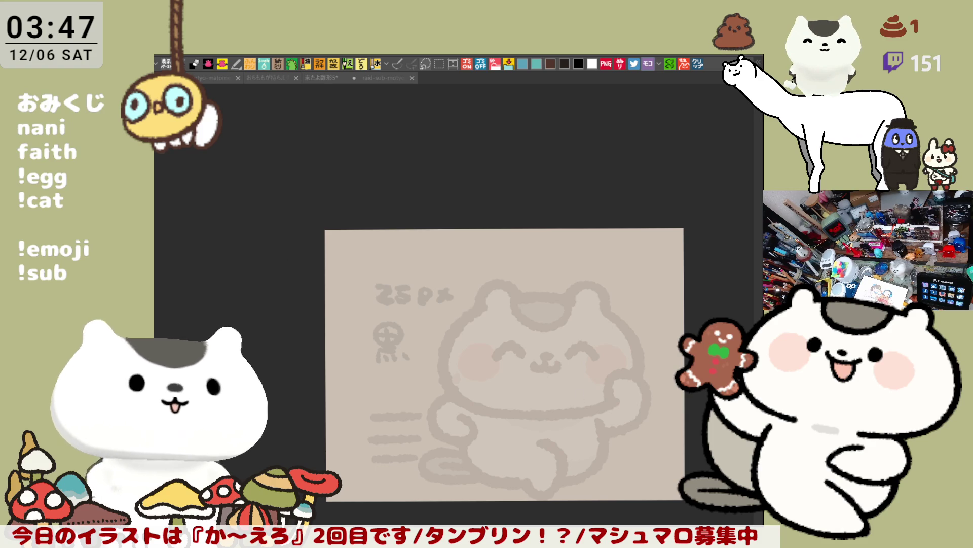
pyautogui.click(266, 239)
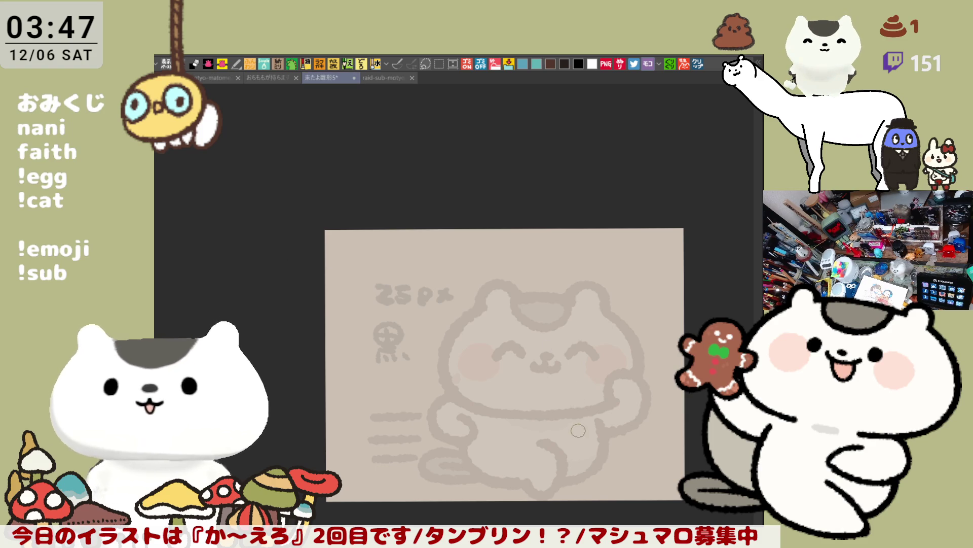
# - Flip the canvas view horizontally, then zoom in and pan to the cat's face in the sketch
pyautogui.press('h')
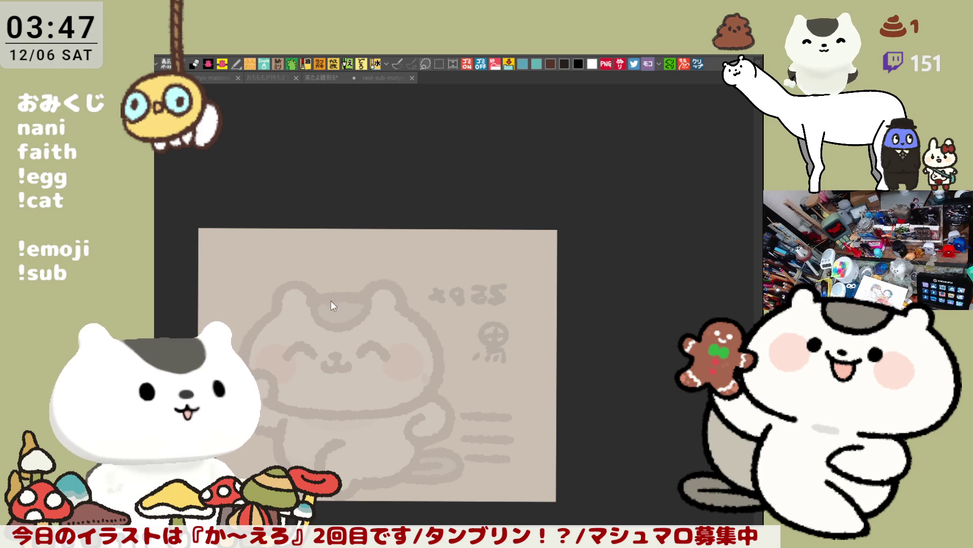
pyautogui.scroll(3, 442, 342)
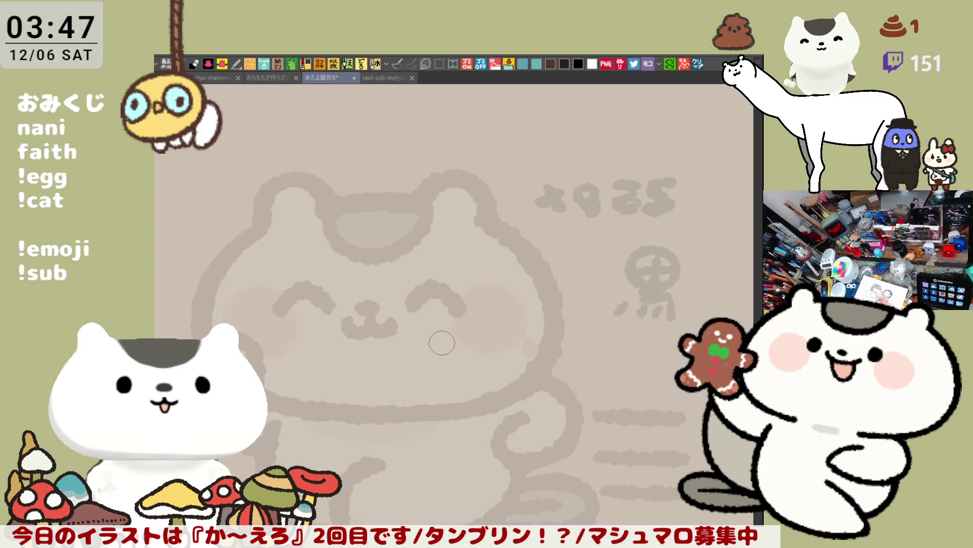
pyautogui.moveTo(439, 344); pyautogui.dragTo(519, 316)
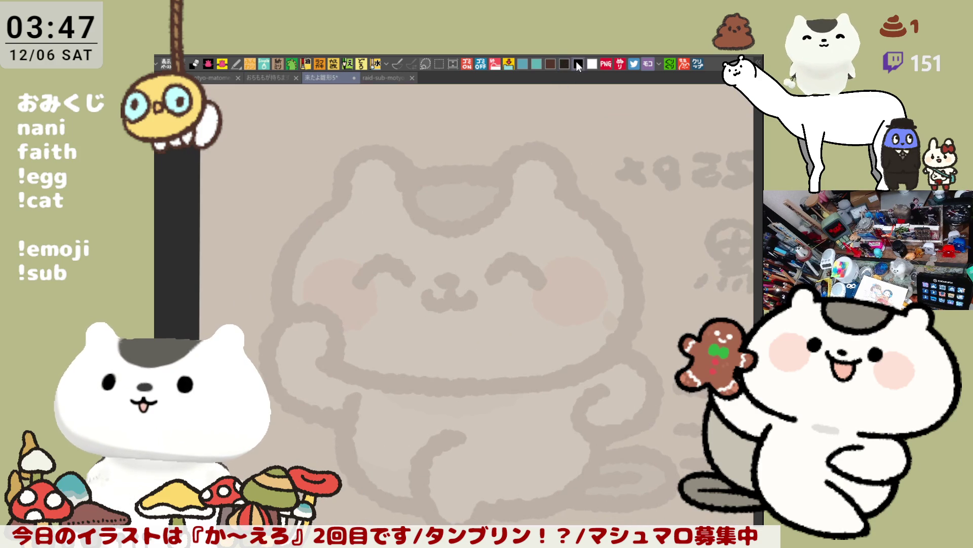
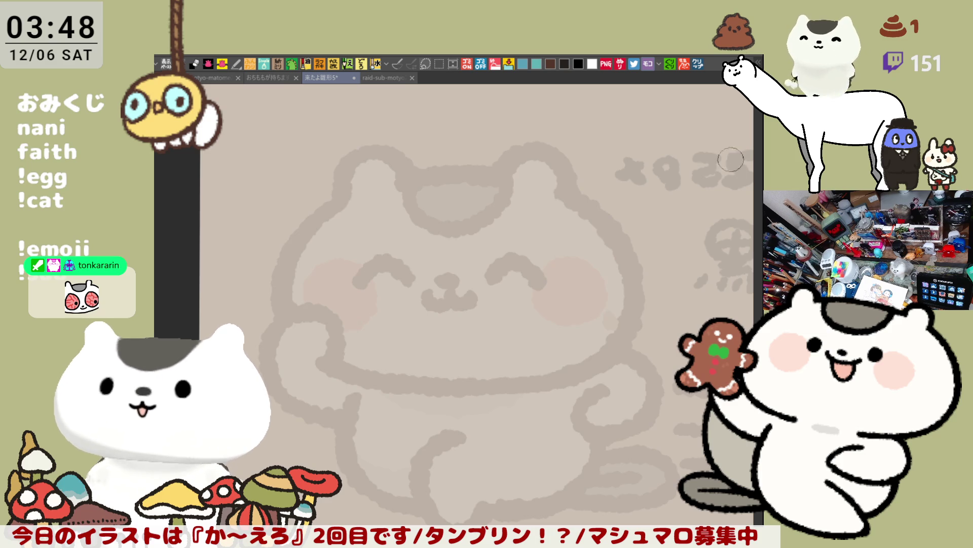
# - Open the copied tweet image as a new document, read through the article, then close it
pyautogui.click(700, 69)
pyautogui.scroll(1, 426, 219)
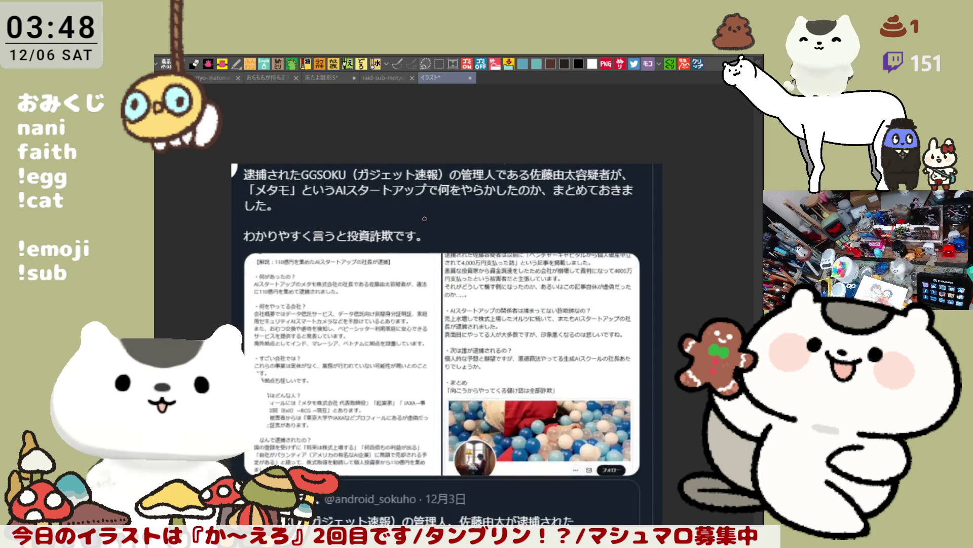
pyautogui.scroll(1, 413, 213)
pyautogui.scroll(1, 400, 208)
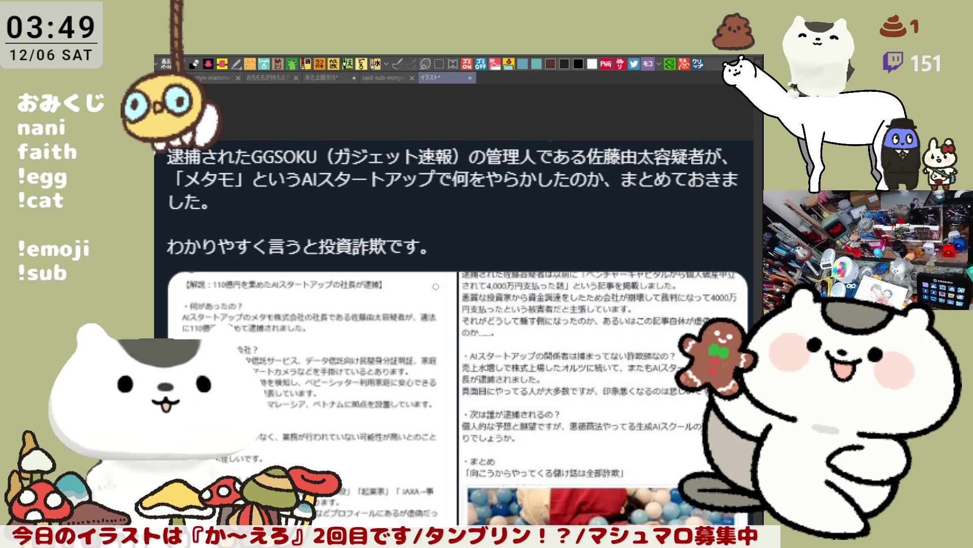
pyautogui.moveTo(429, 447); pyautogui.dragTo(434, 404)
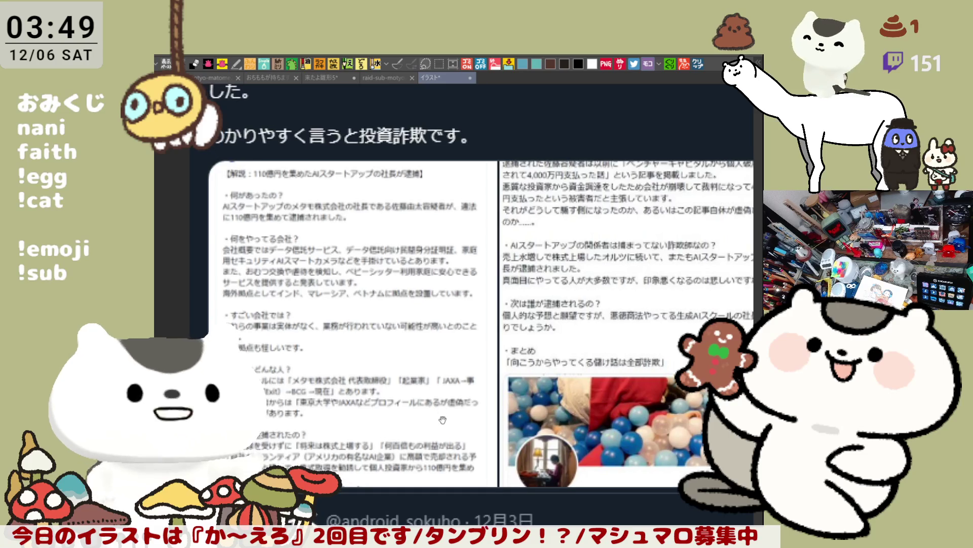
pyautogui.moveTo(434, 403)
pyautogui.mouseDown()
pyautogui.moveTo(398, 264)
pyautogui.moveTo(404, 137)
pyautogui.mouseUp()
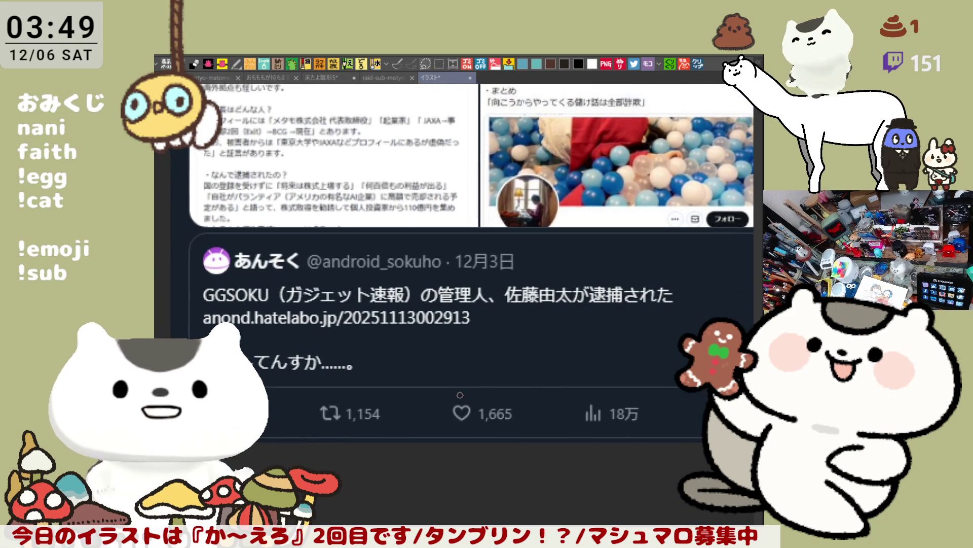
pyautogui.moveTo(431, 430); pyautogui.dragTo(462, 399)
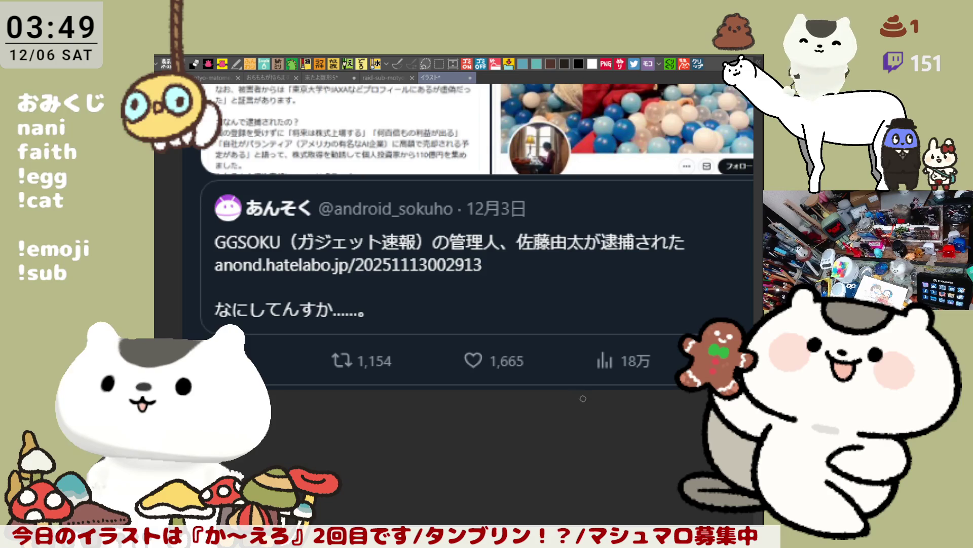
pyautogui.moveTo(582, 210); pyautogui.dragTo(572, 372)
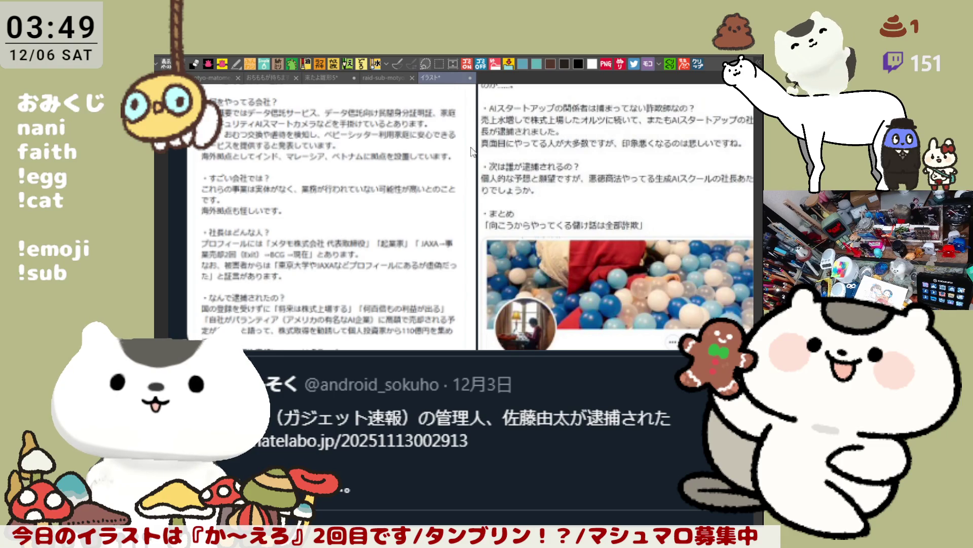
pyautogui.hotkey('ctrl', 'w')
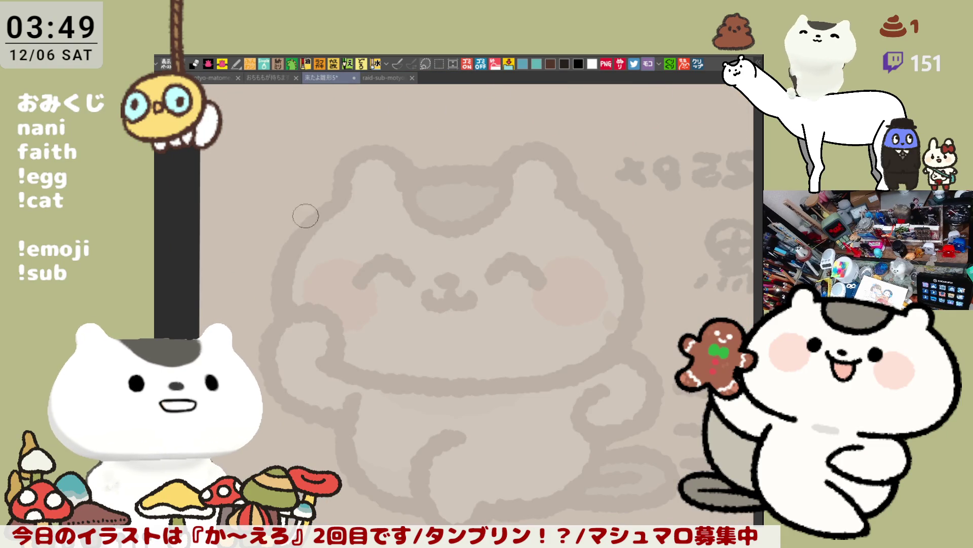
# - Ink a bold arc down the cat's left cheek, redrawing until it sits right
pyautogui.moveTo(306, 273); pyautogui.dragTo(333, 260)
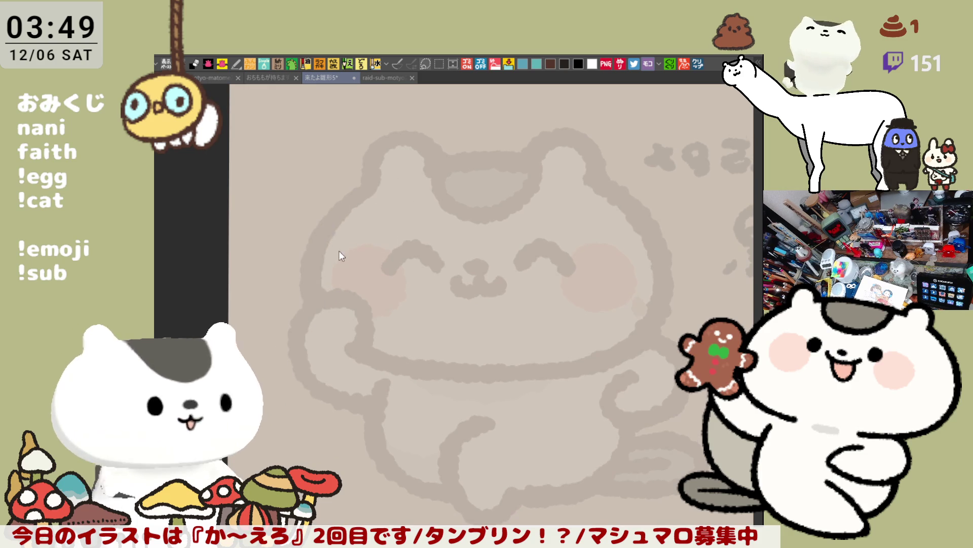
pyautogui.moveTo(337, 206); pyautogui.dragTo(361, 373)
pyautogui.hotkey('ctrl', 'z')
pyautogui.moveTo(347, 206)
pyautogui.mouseDown()
pyautogui.moveTo(370, 358)
pyautogui.moveTo(395, 375)
pyautogui.mouseUp()
pyautogui.hotkey('ctrl', 'z')
pyautogui.moveTo(337, 212)
pyautogui.mouseDown()
pyautogui.moveTo(314, 305)
pyautogui.moveTo(369, 350)
pyautogui.mouseUp()
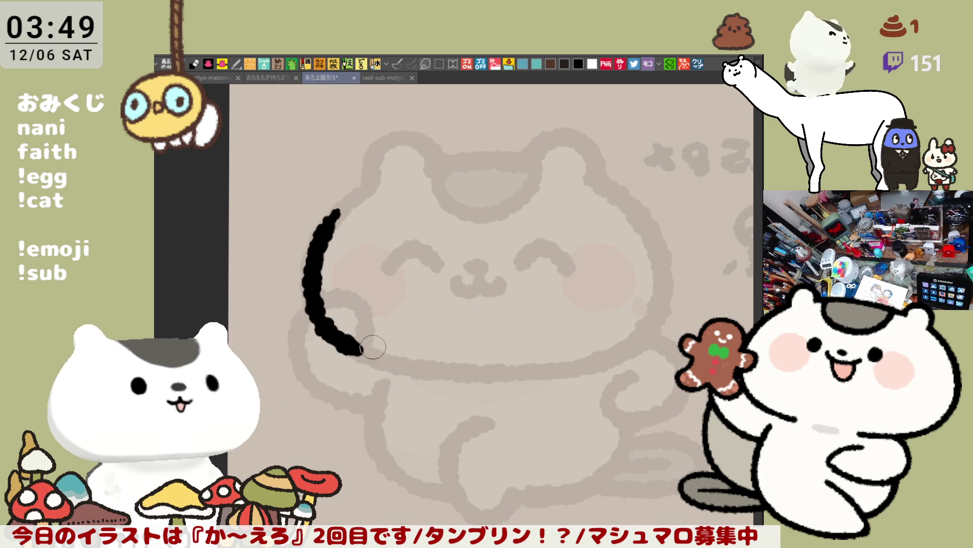
pyautogui.hotkey('ctrl', 'z')
pyautogui.moveTo(344, 209)
pyautogui.mouseDown()
pyautogui.moveTo(368, 352)
pyautogui.moveTo(488, 374)
pyautogui.mouseUp()
pyautogui.hotkey('ctrl', 'z')
pyautogui.moveTo(345, 339); pyautogui.dragTo(580, 368)
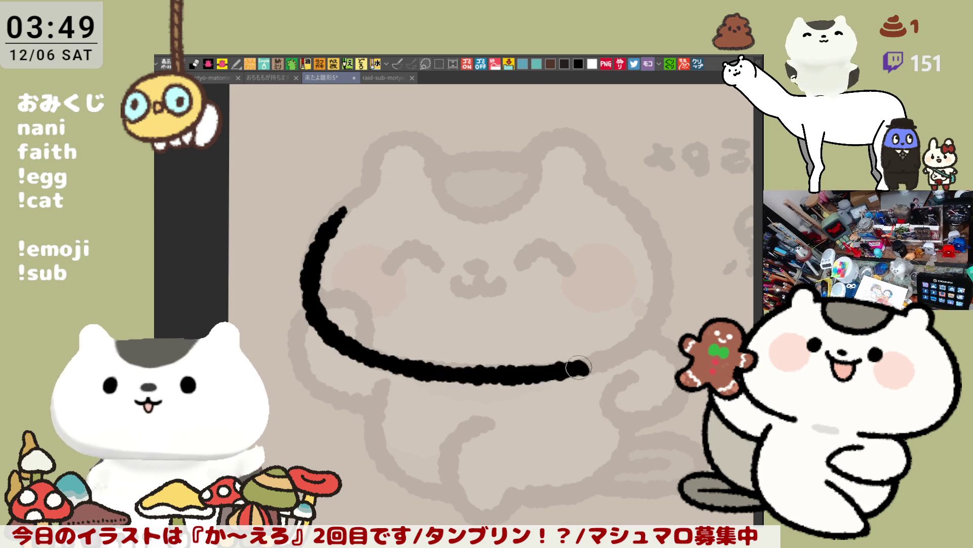
pyautogui.hotkey('ctrl', 'z')
pyautogui.hotkey('ctrl', 'z')
pyautogui.moveTo(343, 212); pyautogui.dragTo(402, 373)
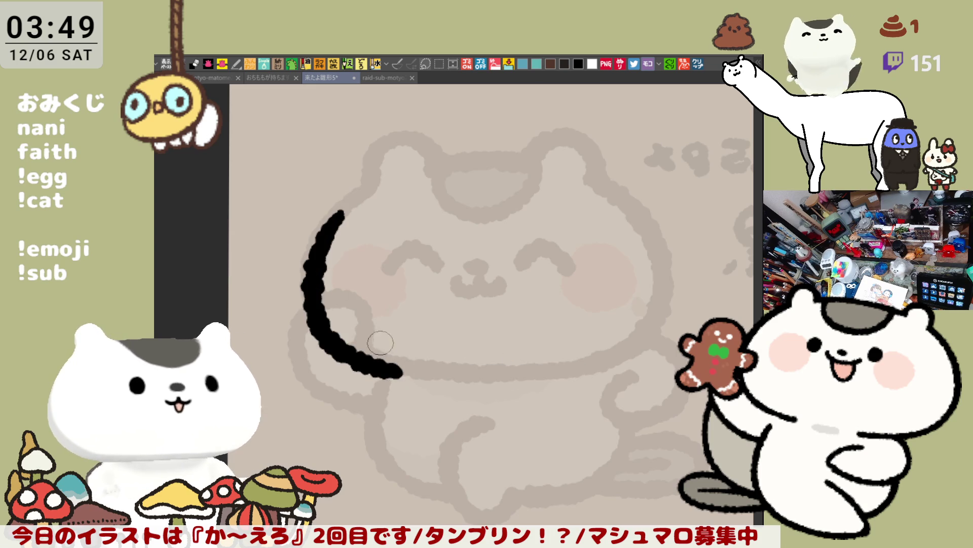
pyautogui.hotkey('ctrl', 'z')
pyautogui.moveTo(337, 212); pyautogui.dragTo(382, 369)
pyautogui.hotkey('ctrl', 'z')
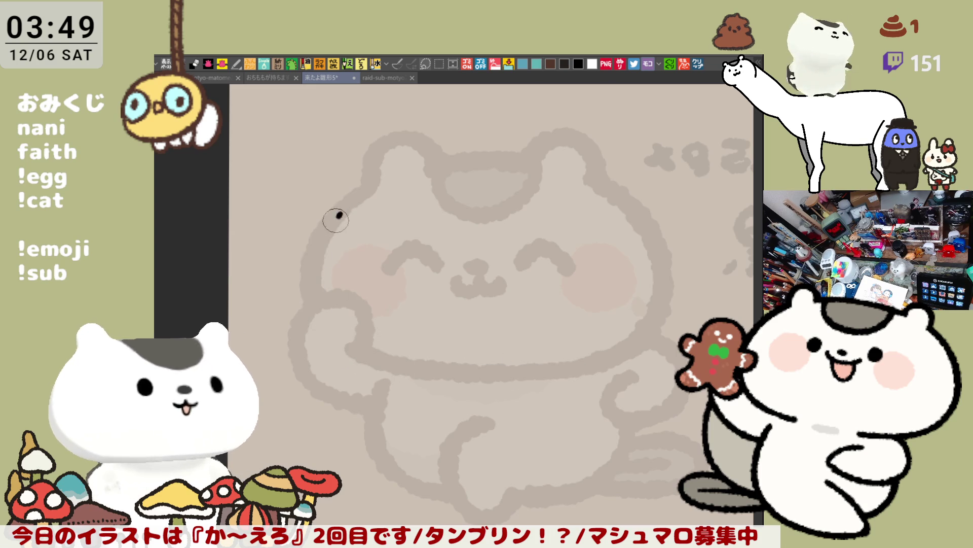
pyautogui.moveTo(341, 215); pyautogui.dragTo(383, 364)
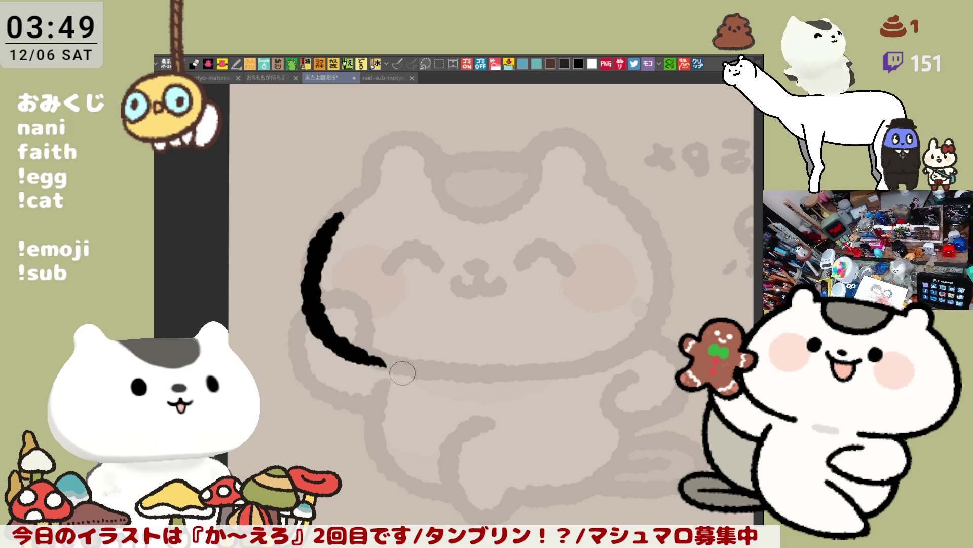
# - Extend the outline rightward along the cat's chin
pyautogui.moveTo(385, 364); pyautogui.dragTo(541, 357)
pyautogui.hotkey('ctrl', 'z')
pyautogui.moveTo(324, 340)
pyautogui.mouseDown()
pyautogui.moveTo(415, 371)
pyautogui.moveTo(558, 365)
pyautogui.mouseUp()
pyautogui.hotkey('ctrl', 'z')
pyautogui.hotkey('ctrl', 'z')
pyautogui.moveTo(331, 340)
pyautogui.mouseDown()
pyautogui.moveTo(413, 372)
pyautogui.moveTo(592, 361)
pyautogui.mouseUp()
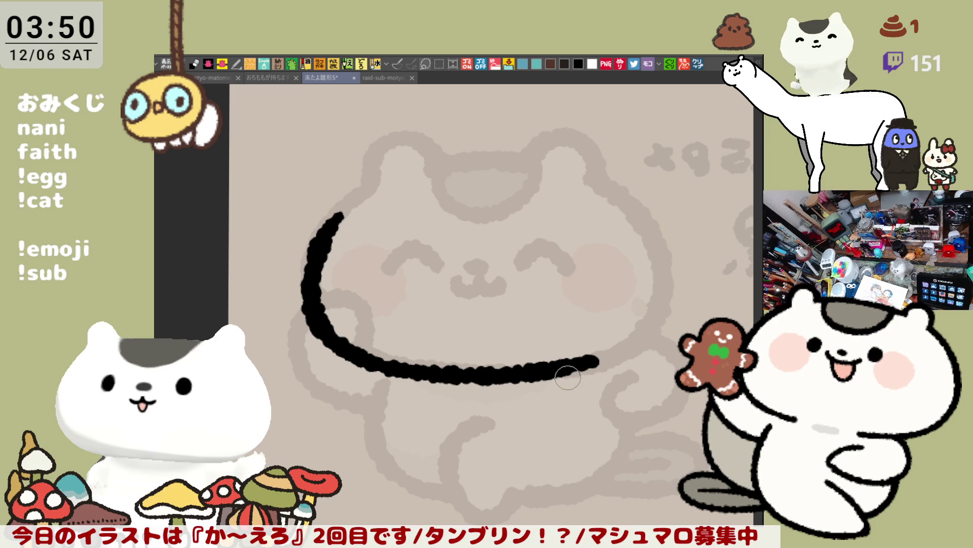
# - Draw curved closed-eye arcs over the left and right eyes
pyautogui.moveTo(392, 268); pyautogui.dragTo(437, 261)
pyautogui.hotkey('ctrl', 'z')
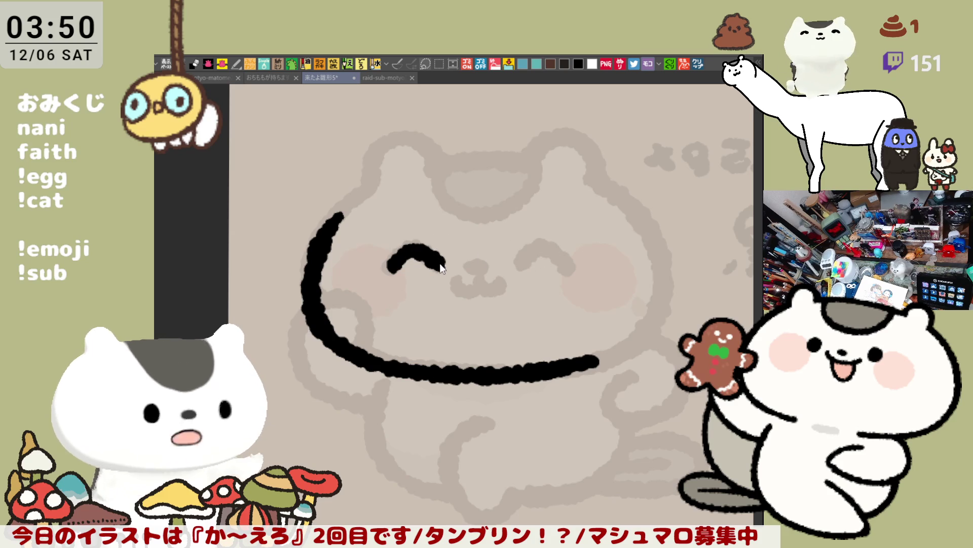
pyautogui.hotkey('ctrl', 'z')
pyautogui.moveTo(388, 266); pyautogui.dragTo(433, 261)
pyautogui.hotkey('ctrl', 'z')
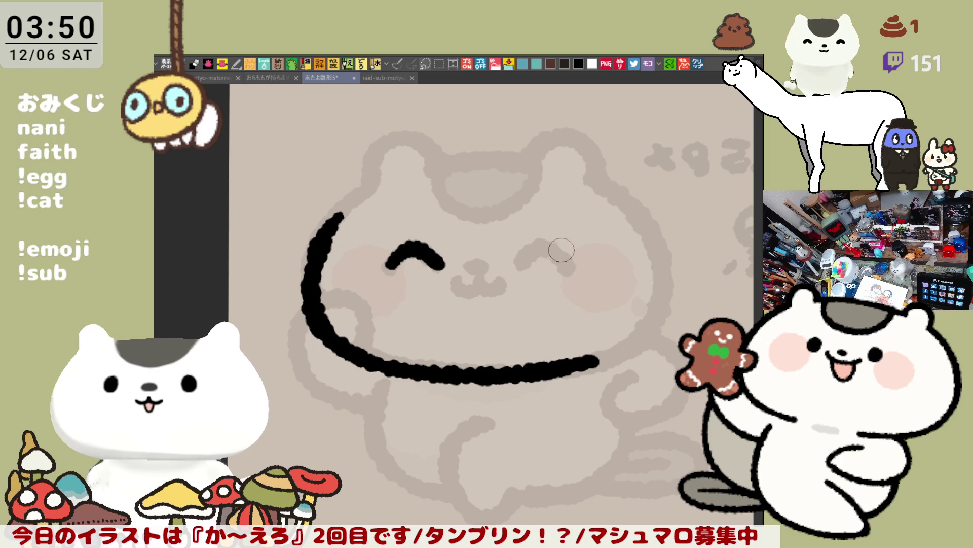
pyautogui.moveTo(518, 264); pyautogui.dragTo(569, 264)
pyautogui.hotkey('ctrl', 'z')
pyautogui.hotkey('ctrl', 'z')
pyautogui.hotkey('ctrl', 'z')
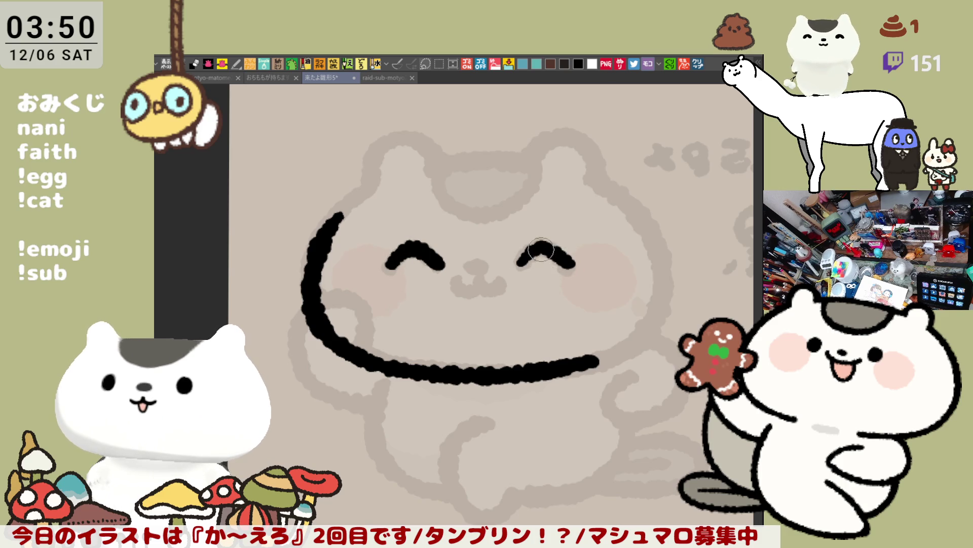
pyautogui.hotkey('ctrl', 'z')
pyautogui.moveTo(517, 263); pyautogui.dragTo(567, 266)
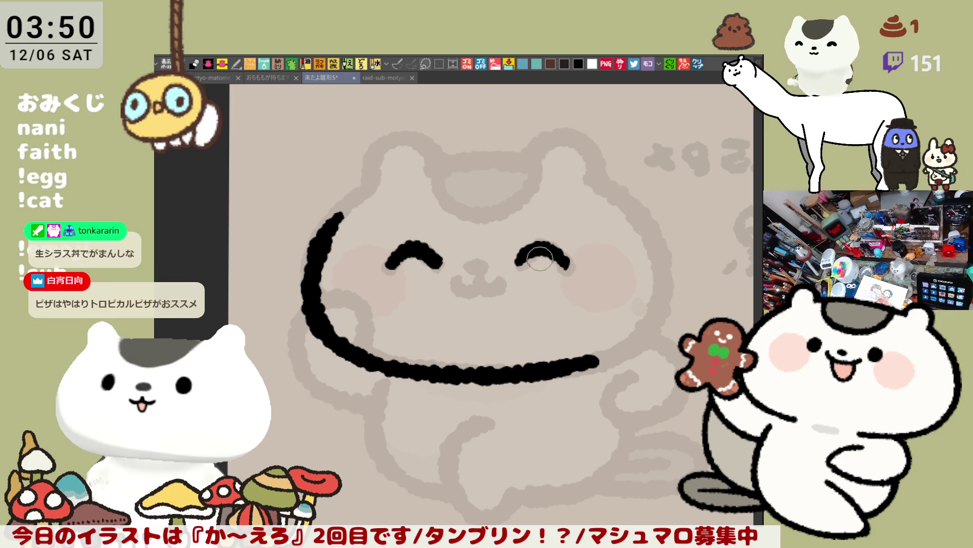
# - Mirror the canvas to check proportions, then ink the mouth and thicken the left face line's top
pyautogui.press('h')
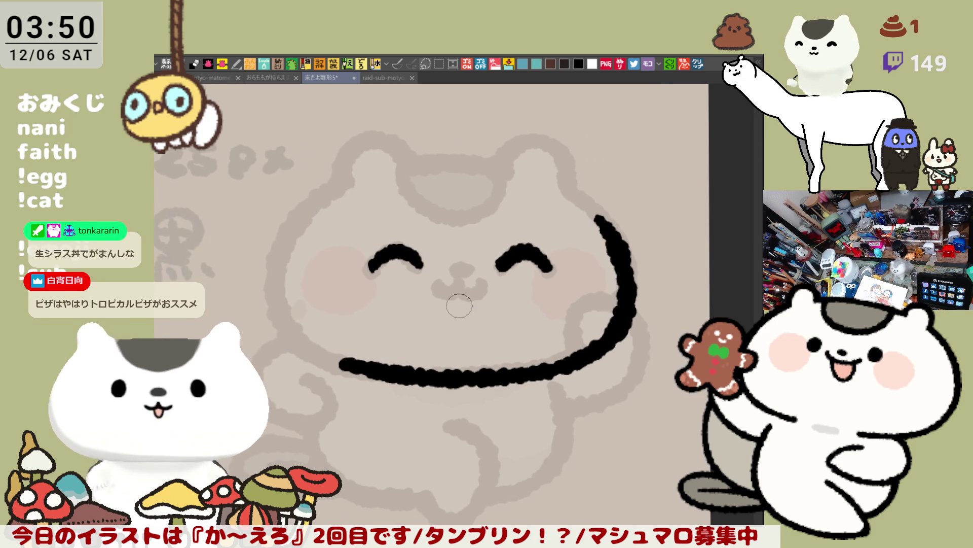
pyautogui.press('h')
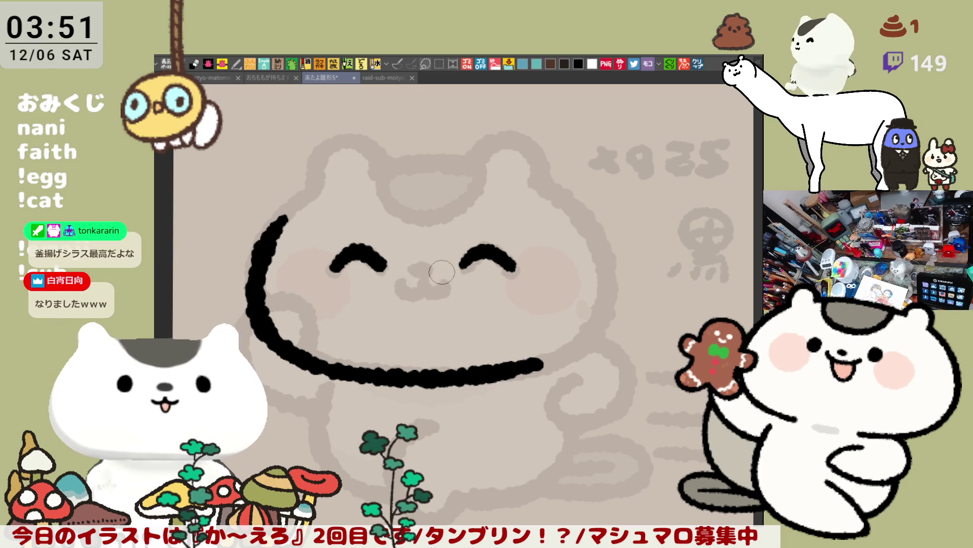
pyautogui.moveTo(437, 264)
pyautogui.mouseDown()
pyautogui.moveTo(406, 304)
pyautogui.moveTo(408, 278)
pyautogui.mouseUp()
pyautogui.hotkey('ctrl', 'z')
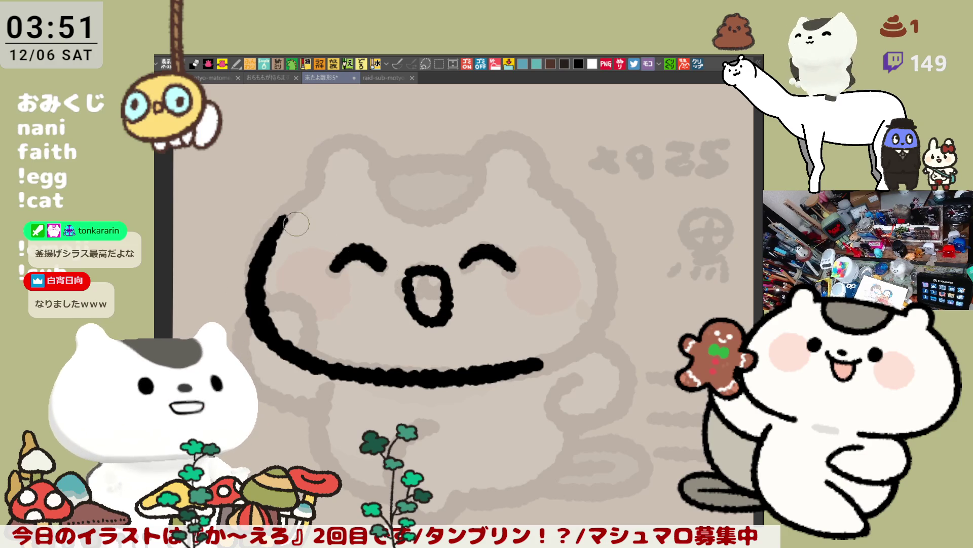
pyautogui.moveTo(259, 256); pyautogui.dragTo(295, 214)
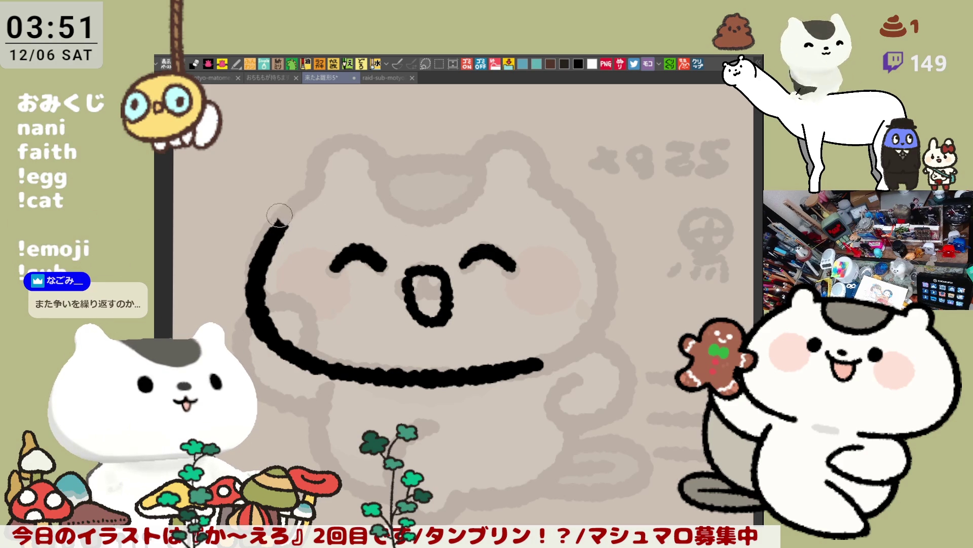
# - Draw a line across the top of the face, joined to the left curve
pyautogui.moveTo(286, 227); pyautogui.dragTo(502, 231)
pyautogui.hotkey('ctrl', 'z')
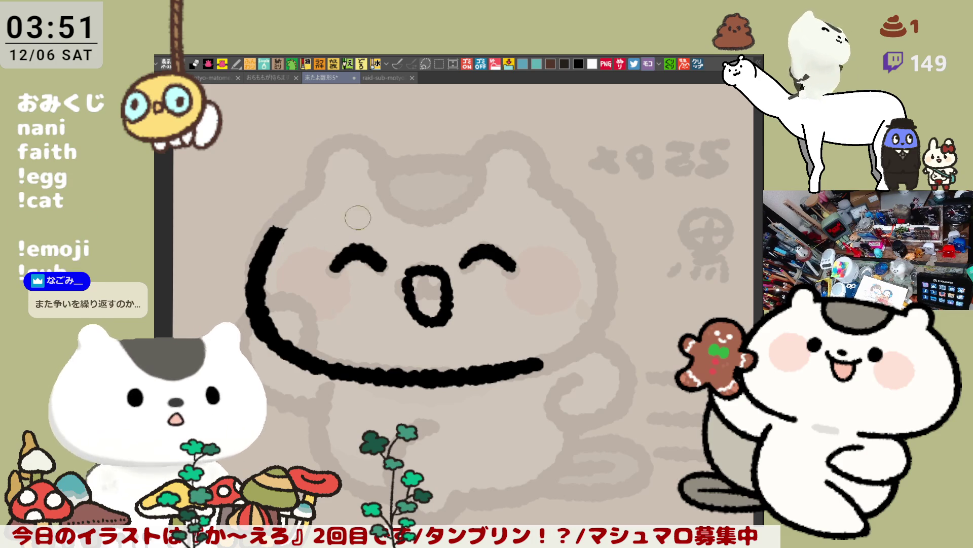
pyautogui.moveTo(294, 208); pyautogui.dragTo(560, 214)
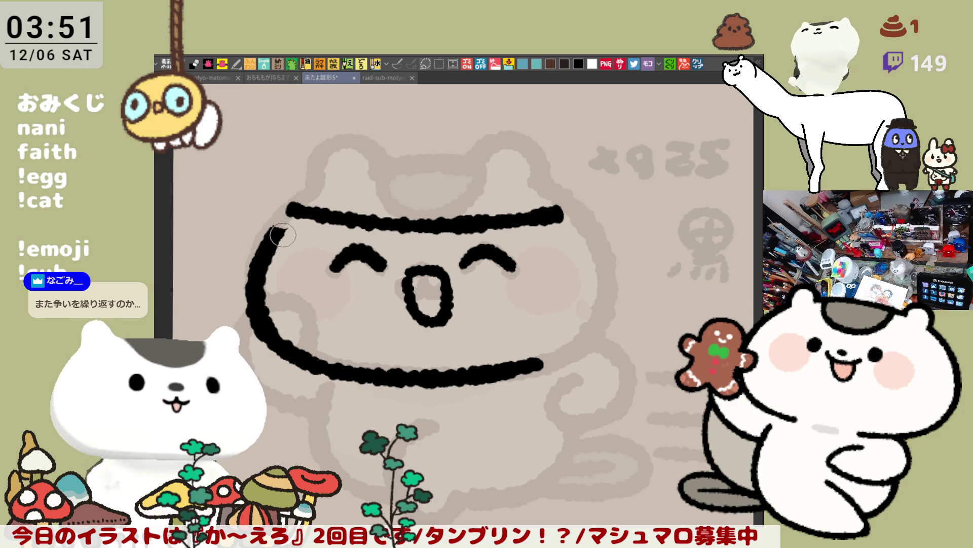
pyautogui.moveTo(283, 229); pyautogui.dragTo(295, 212)
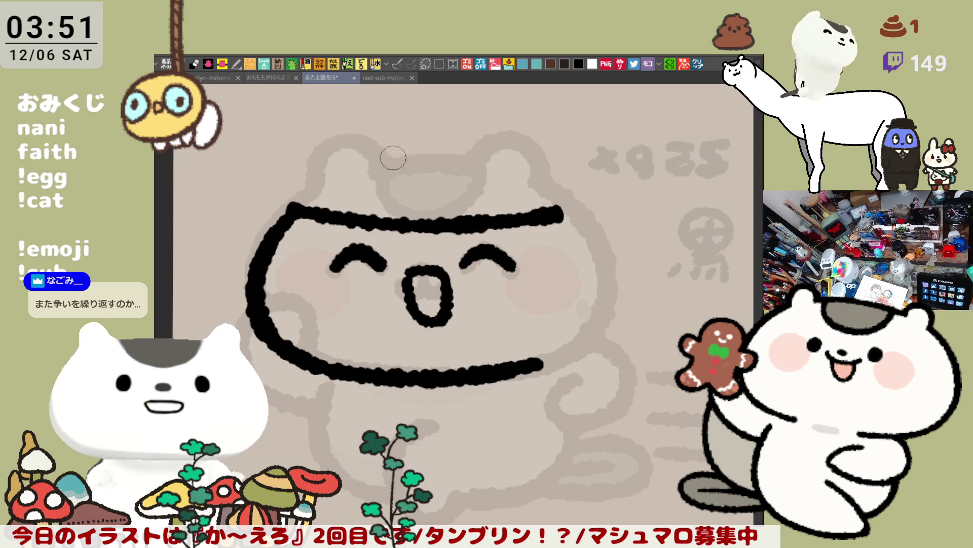
# - Ink a long arc over the top of the cat's head
pyautogui.moveTo(358, 126); pyautogui.dragTo(494, 119)
pyautogui.hotkey('ctrl', 'z')
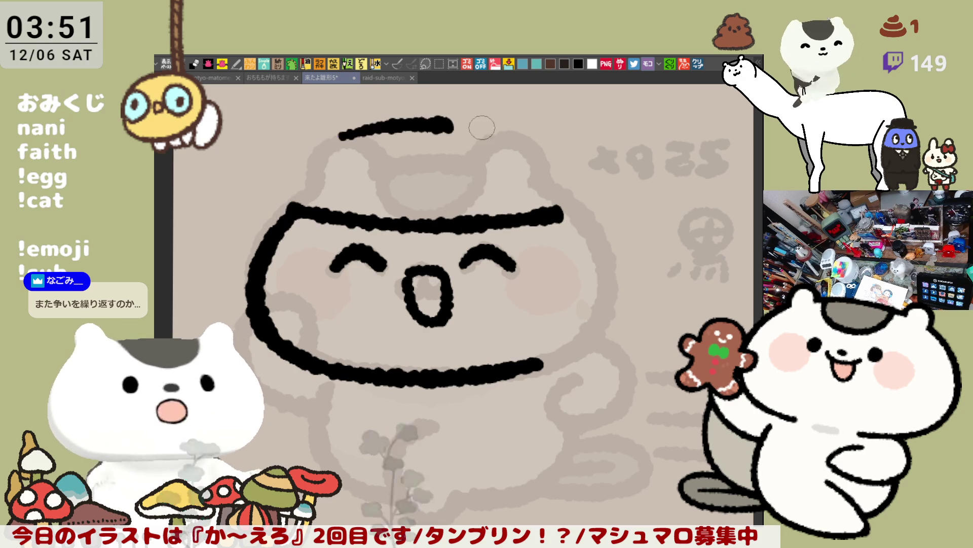
pyautogui.moveTo(337, 150); pyautogui.dragTo(578, 193)
pyautogui.hotkey('ctrl', 'z')
pyautogui.moveTo(362, 147)
pyautogui.mouseDown()
pyautogui.moveTo(442, 131)
pyautogui.moveTo(586, 178)
pyautogui.mouseUp()
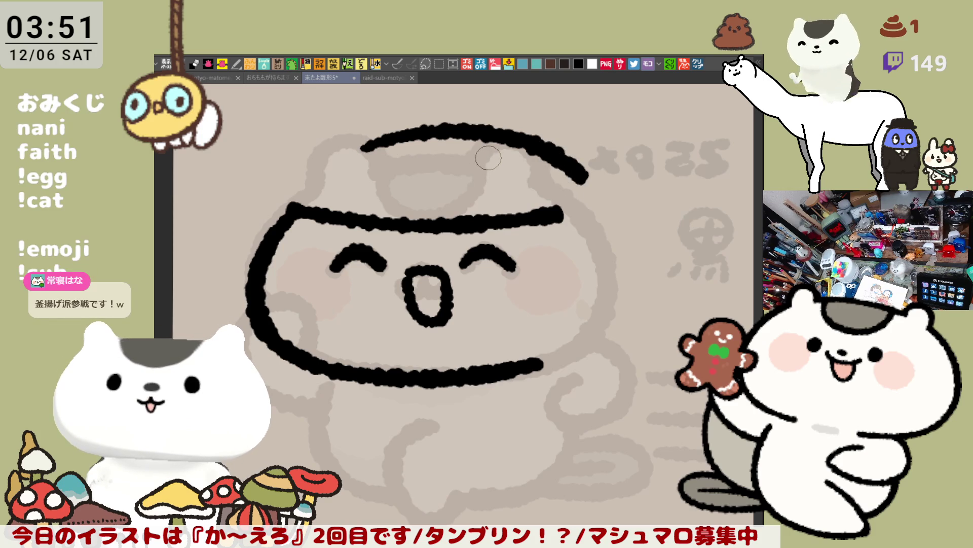
pyautogui.hotkey('ctrl', 'z')
pyautogui.moveTo(357, 147); pyautogui.dragTo(593, 181)
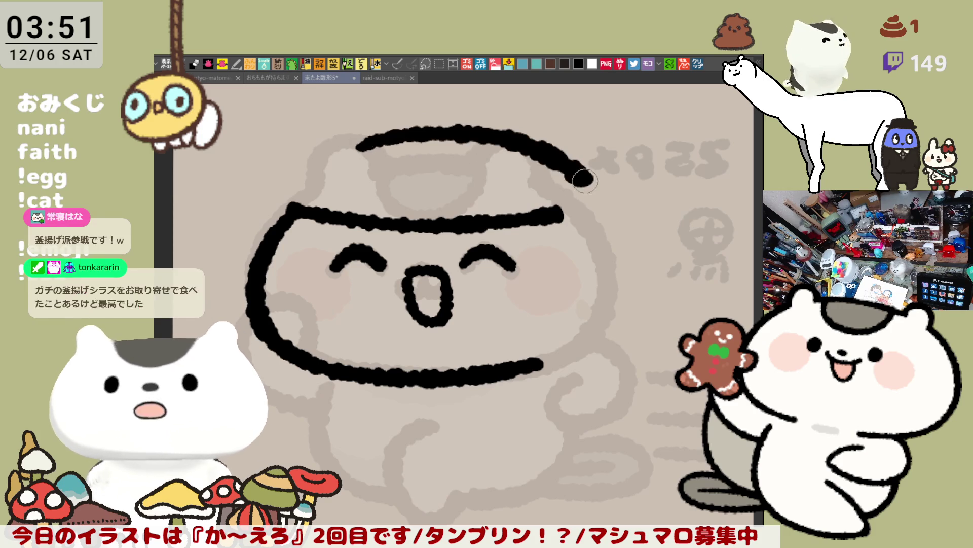
pyautogui.moveTo(421, 189); pyautogui.dragTo(446, 234)
pyautogui.hotkey('ctrl', 'z')
# - Draw the curved side of the left ear at the head's upper left
pyautogui.moveTo(349, 147); pyautogui.dragTo(380, 225)
pyautogui.hotkey('ctrl', 'z')
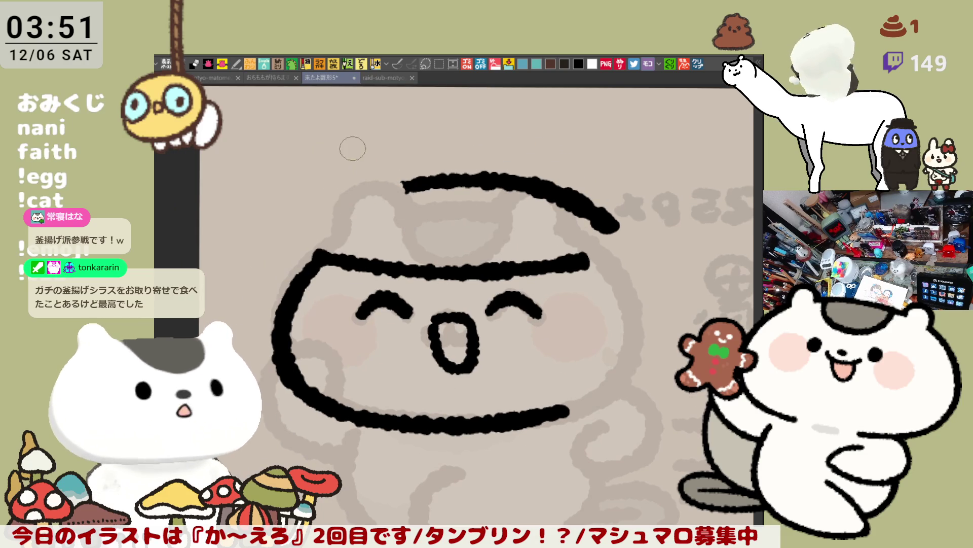
pyautogui.moveTo(353, 148); pyautogui.dragTo(375, 213)
pyautogui.moveTo(358, 143); pyautogui.dragTo(416, 213)
pyautogui.hotkey('ctrl', 'z')
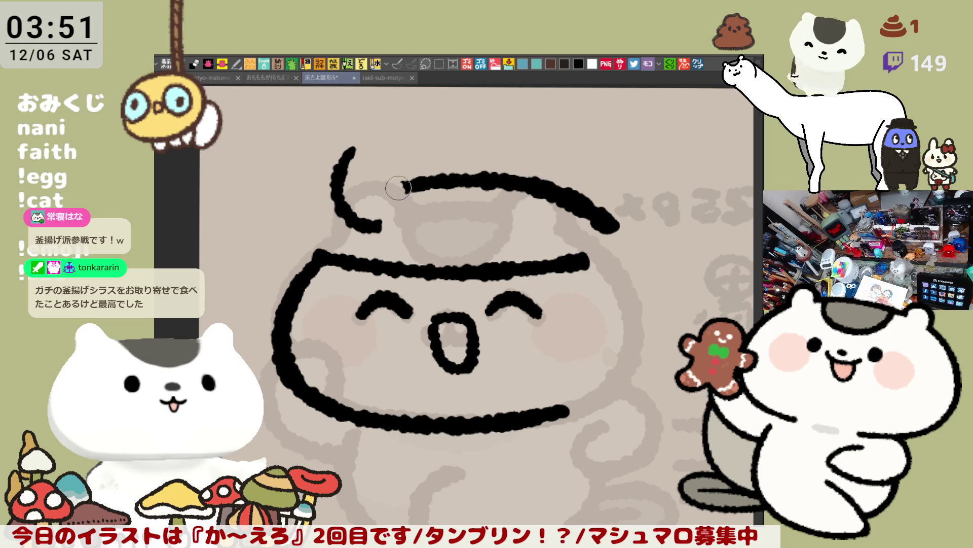
pyautogui.hotkey('ctrl', 'z')
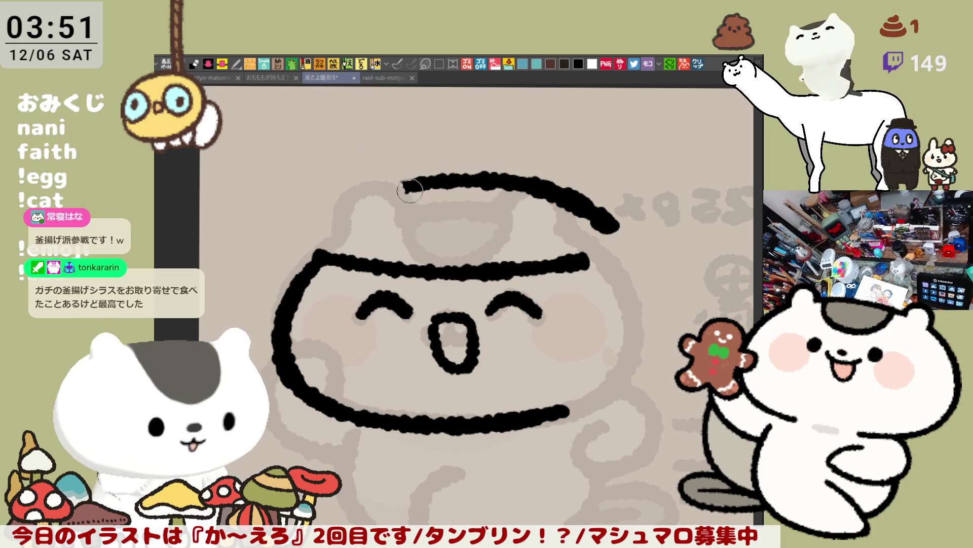
pyautogui.moveTo(360, 133); pyautogui.dragTo(380, 207)
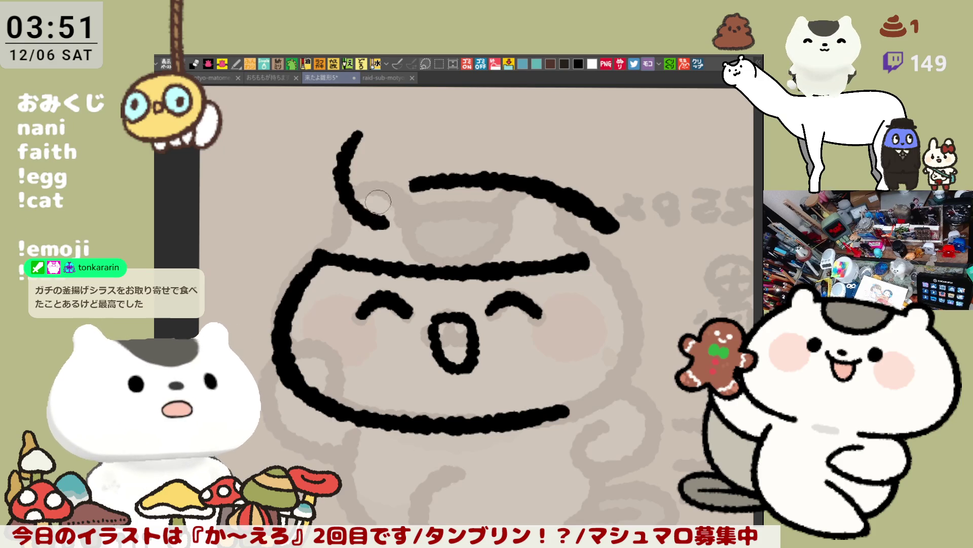
pyautogui.moveTo(357, 134); pyautogui.dragTo(406, 180)
pyautogui.hotkey('ctrl', 'z')
pyautogui.moveTo(358, 134)
pyautogui.mouseDown()
pyautogui.moveTo(382, 138)
pyautogui.moveTo(421, 203)
pyautogui.mouseUp()
pyautogui.hotkey('ctrl', 'z')
pyautogui.hotkey('ctrl', 'z')
pyautogui.moveTo(358, 135); pyautogui.dragTo(362, 225)
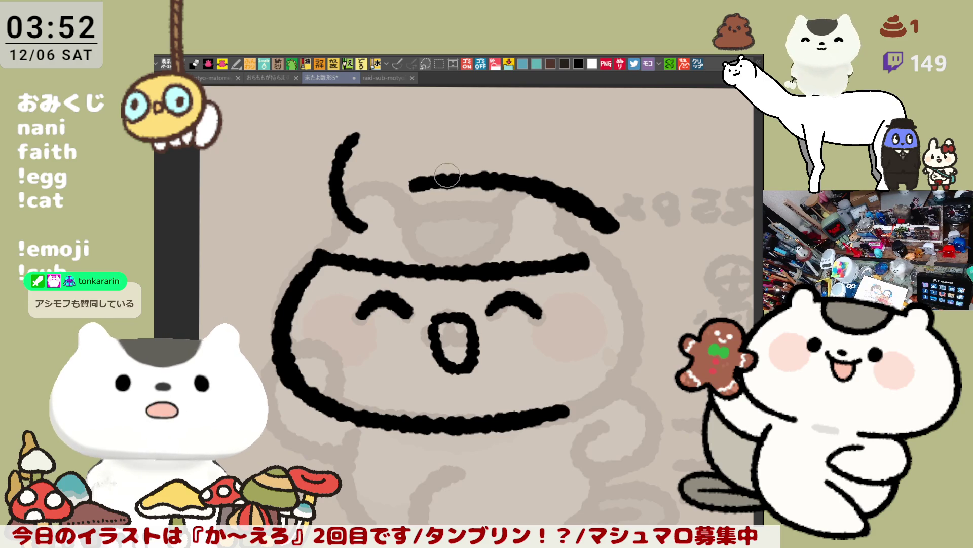
# - Ink the arch forming the left ear
pyautogui.moveTo(356, 138); pyautogui.dragTo(408, 202)
pyautogui.hotkey('ctrl', 'z')
pyautogui.moveTo(355, 137); pyautogui.dragTo(406, 202)
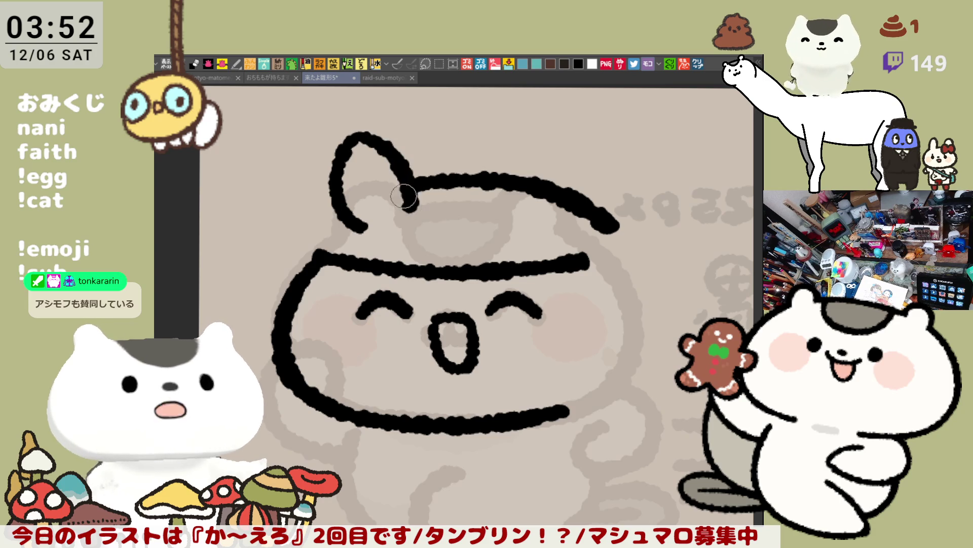
pyautogui.hotkey('ctrl', 'z')
pyautogui.moveTo(355, 136); pyautogui.dragTo(408, 209)
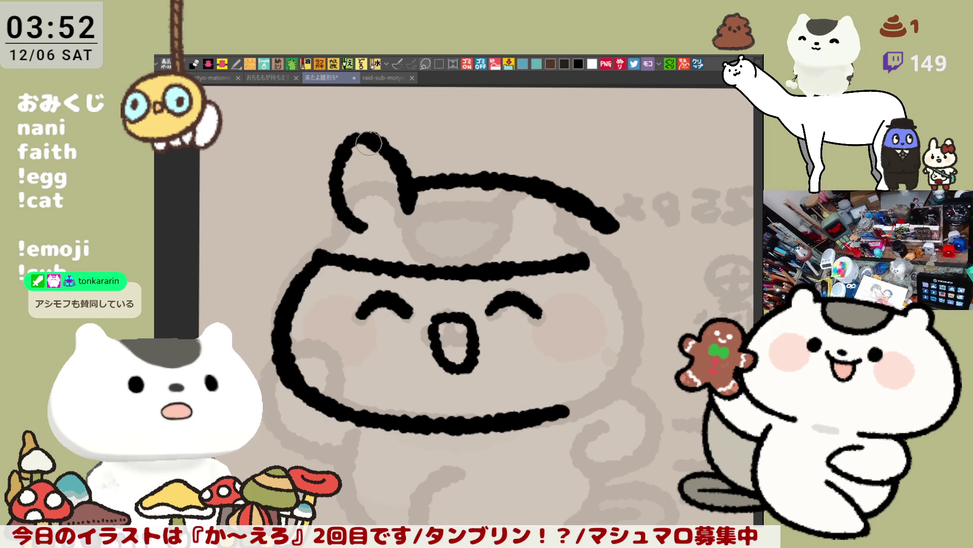
pyautogui.hotkey('ctrl', 'z')
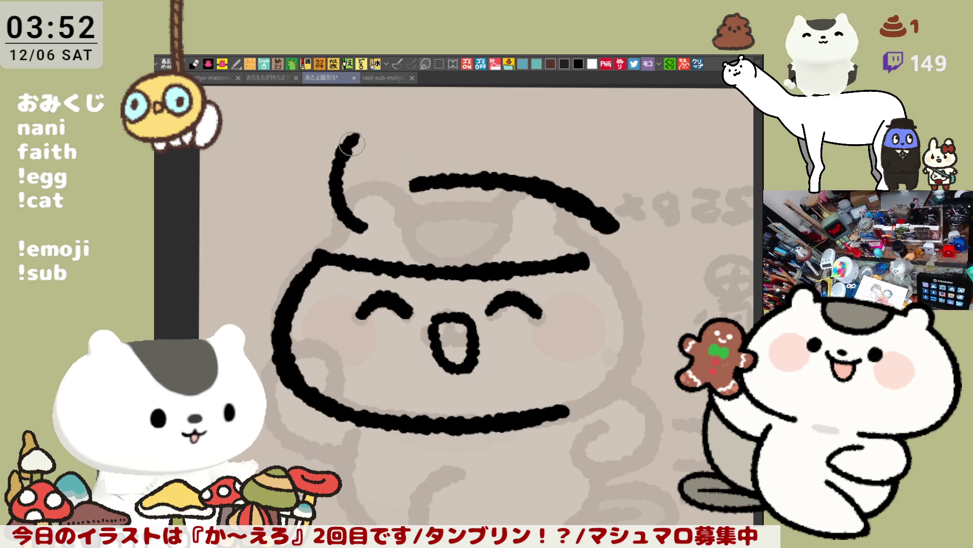
pyautogui.moveTo(358, 133); pyautogui.dragTo(405, 202)
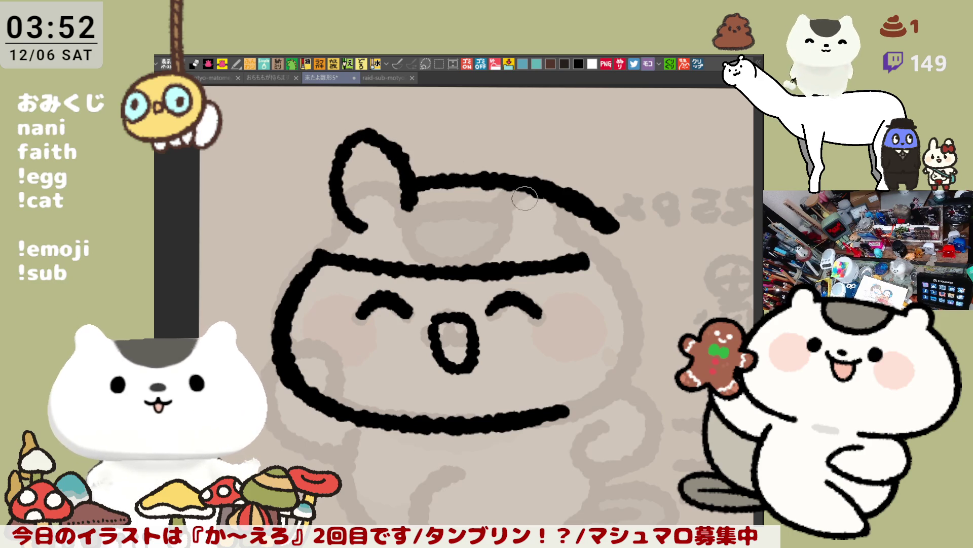
# - Erase a gap and stray line ends near the top of the head
pyautogui.moveTo(530, 183)
pyautogui.mouseDown()
pyautogui.moveTo(552, 190)
pyautogui.moveTo(509, 179)
pyautogui.moveTo(551, 208)
pyautogui.mouseUp()
pyautogui.hotkey('ctrl', 'z')
pyautogui.moveTo(499, 230)
pyautogui.mouseDown()
pyautogui.moveTo(538, 122)
pyautogui.moveTo(539, 231)
pyautogui.mouseUp()
pyautogui.hotkey('ctrl', 'z')
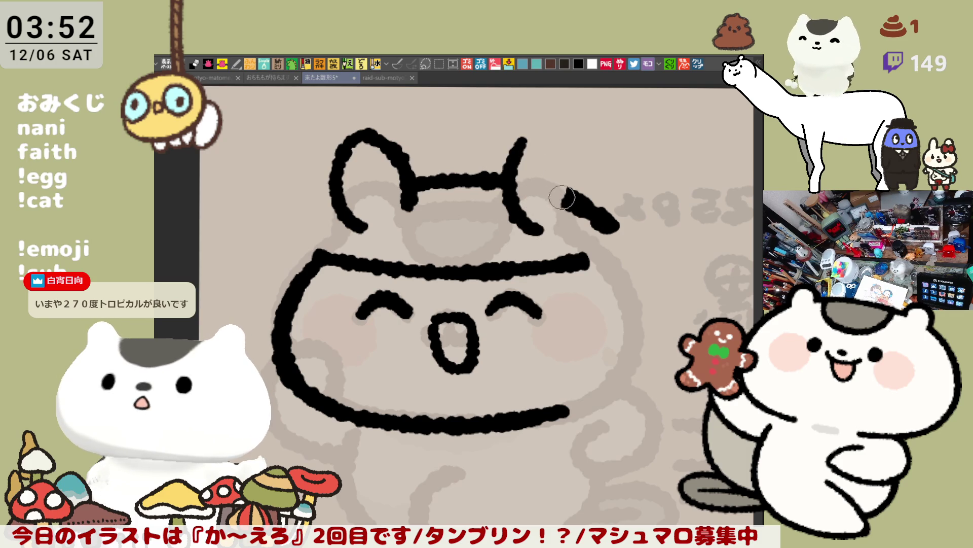
pyautogui.moveTo(564, 201); pyautogui.dragTo(571, 185)
# - Ink the right ear arch and erase the thick blob at its tip
pyautogui.moveTo(512, 152); pyautogui.dragTo(572, 172)
pyautogui.hotkey('ctrl', 'z')
pyautogui.hotkey('ctrl', 'y')
pyautogui.hotkey('ctrl', 'z')
pyautogui.moveTo(525, 144); pyautogui.dragTo(564, 206)
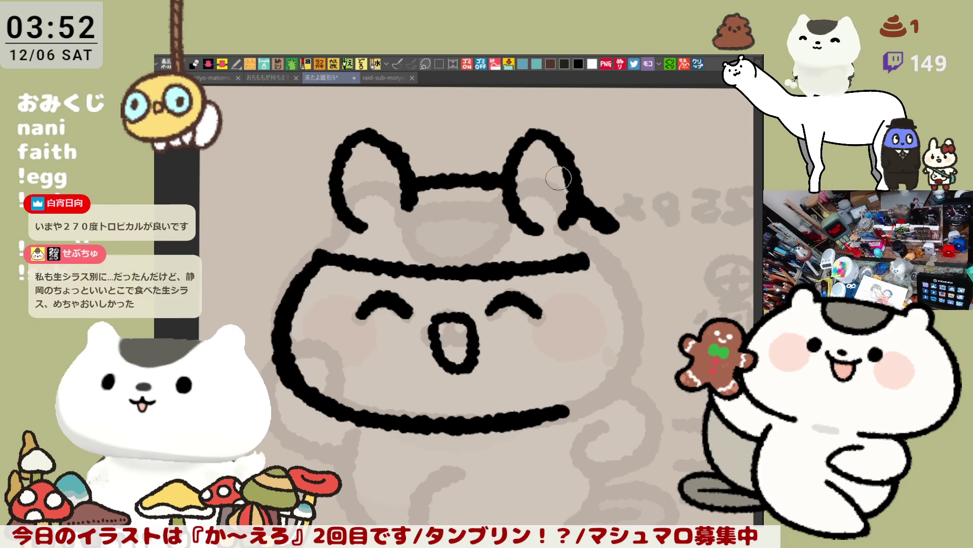
pyautogui.hotkey('ctrl', 'z')
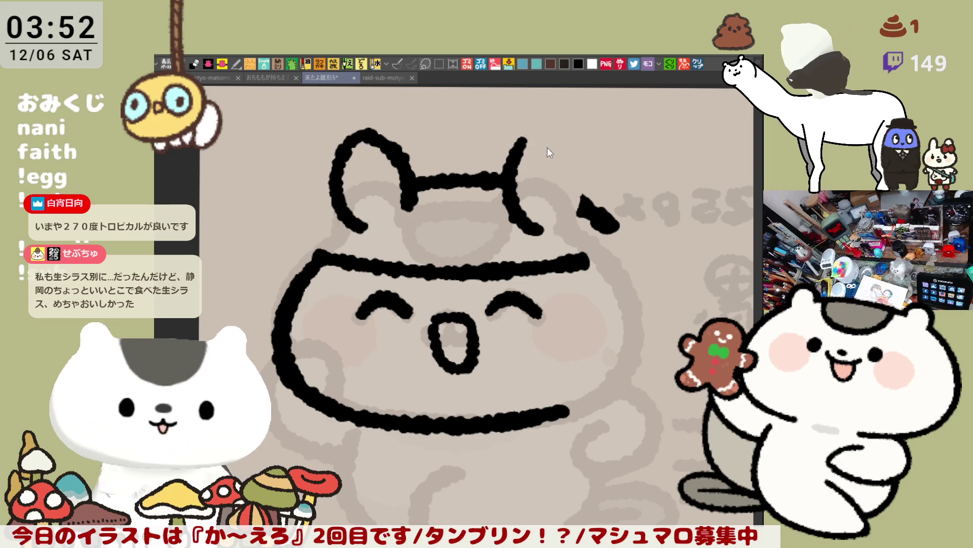
pyautogui.moveTo(522, 147); pyautogui.dragTo(576, 218)
pyautogui.hotkey('ctrl', 'z')
pyautogui.moveTo(510, 157); pyautogui.dragTo(577, 204)
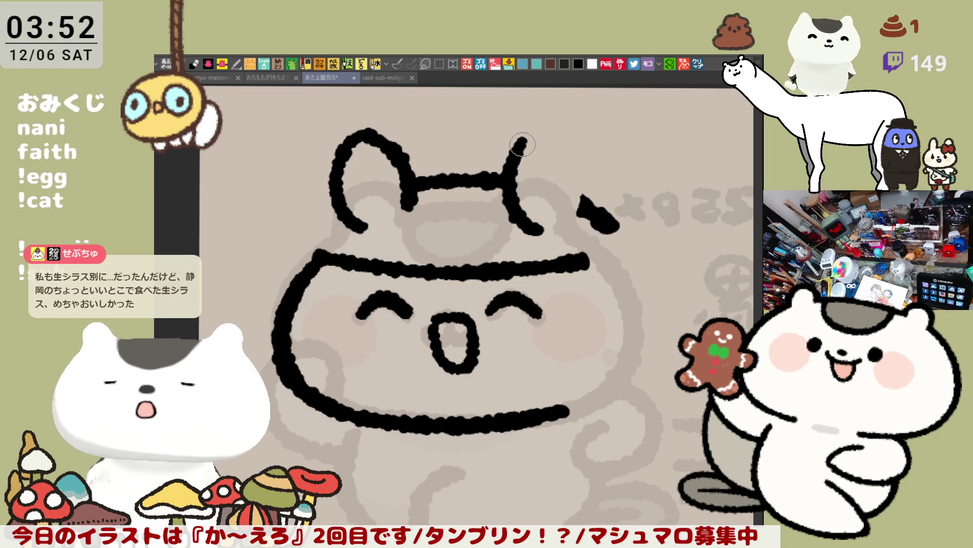
pyautogui.hotkey('ctrl', 'z')
pyautogui.moveTo(510, 157); pyautogui.dragTo(579, 199)
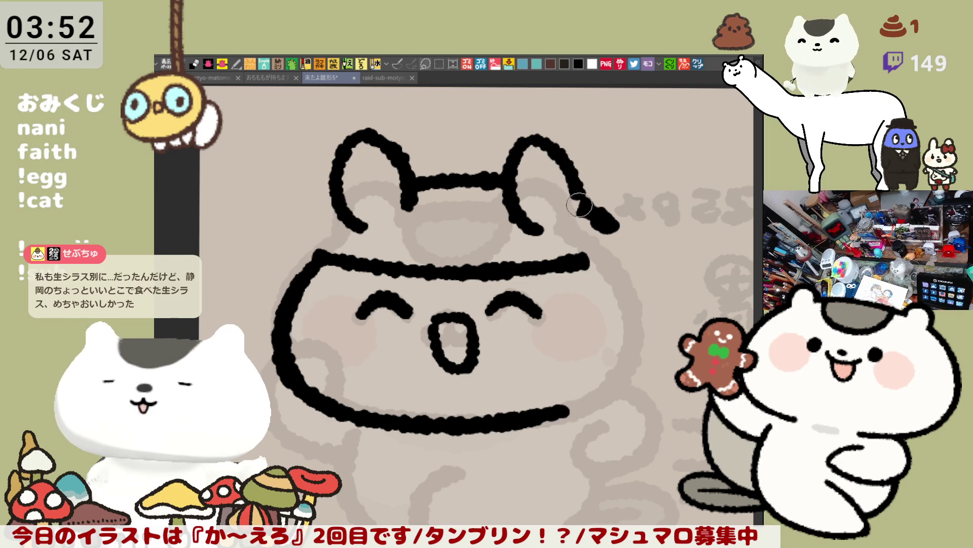
pyautogui.hotkey('ctrl', 'z')
pyautogui.moveTo(509, 157); pyautogui.dragTo(572, 220)
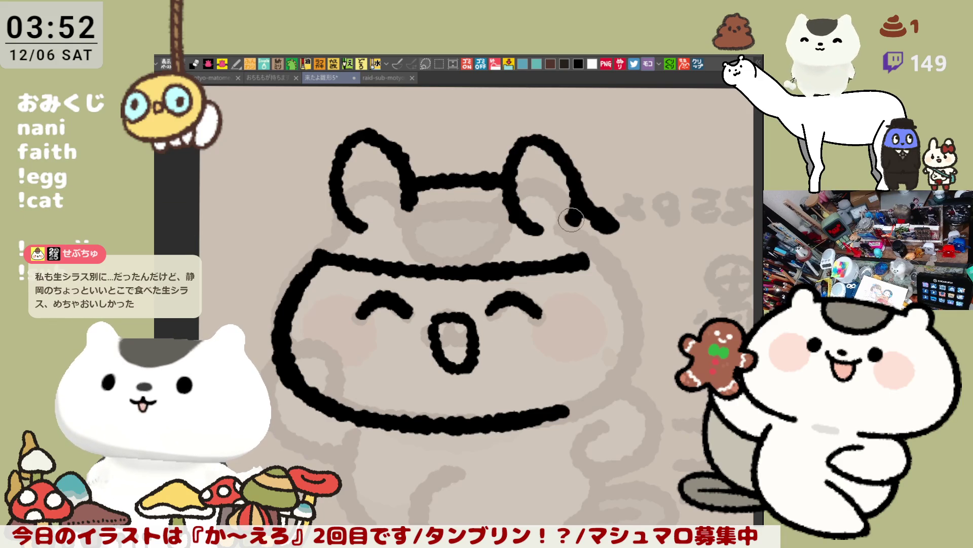
pyautogui.moveTo(585, 195)
pyautogui.mouseDown()
pyautogui.moveTo(593, 228)
pyautogui.moveTo(610, 230)
pyautogui.moveTo(590, 239)
pyautogui.moveTo(520, 230)
pyautogui.mouseUp()
# - Draw a curve from the right ear down the back and trim its line ends
pyautogui.moveTo(507, 195)
pyautogui.mouseDown()
pyautogui.moveTo(581, 255)
pyautogui.moveTo(517, 233)
pyautogui.mouseUp()
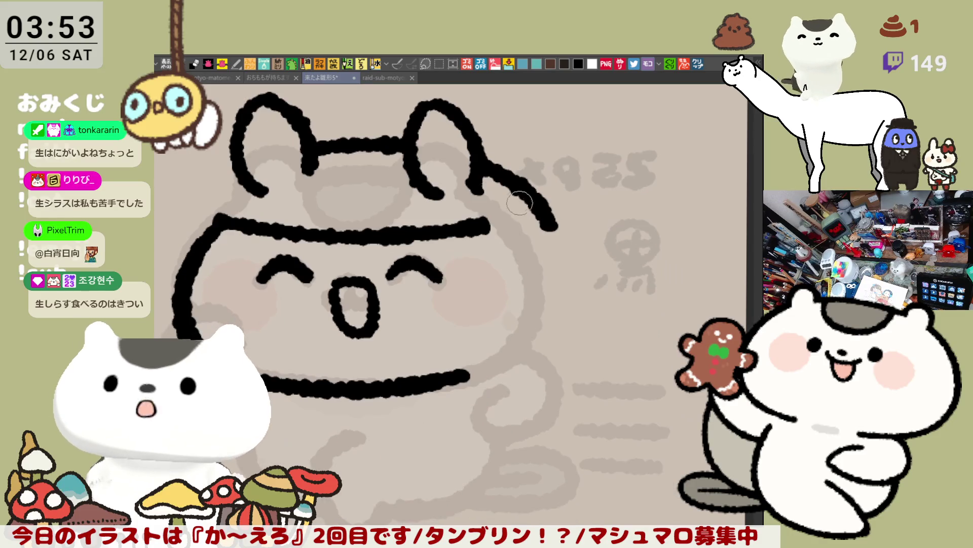
pyautogui.hotkey('ctrl', 'z')
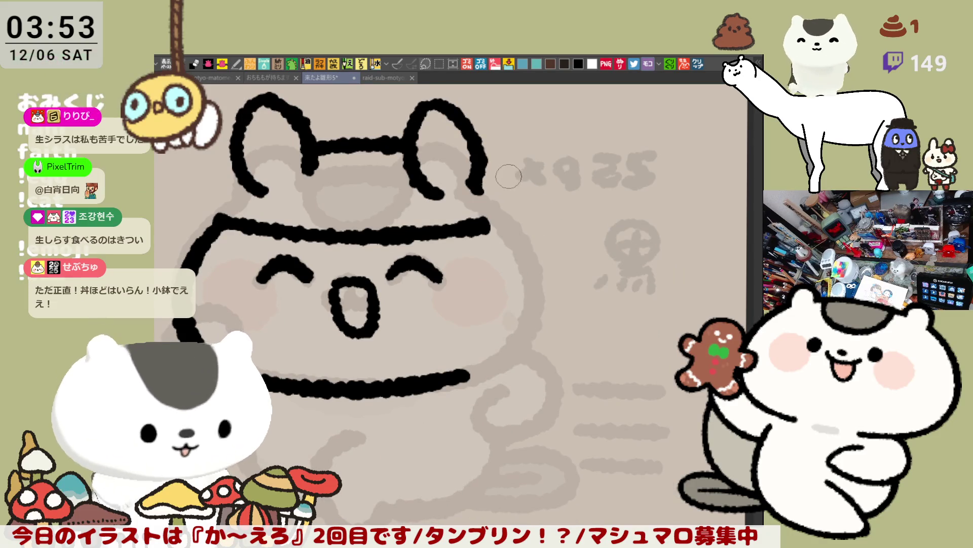
pyautogui.moveTo(484, 168); pyautogui.dragTo(557, 236)
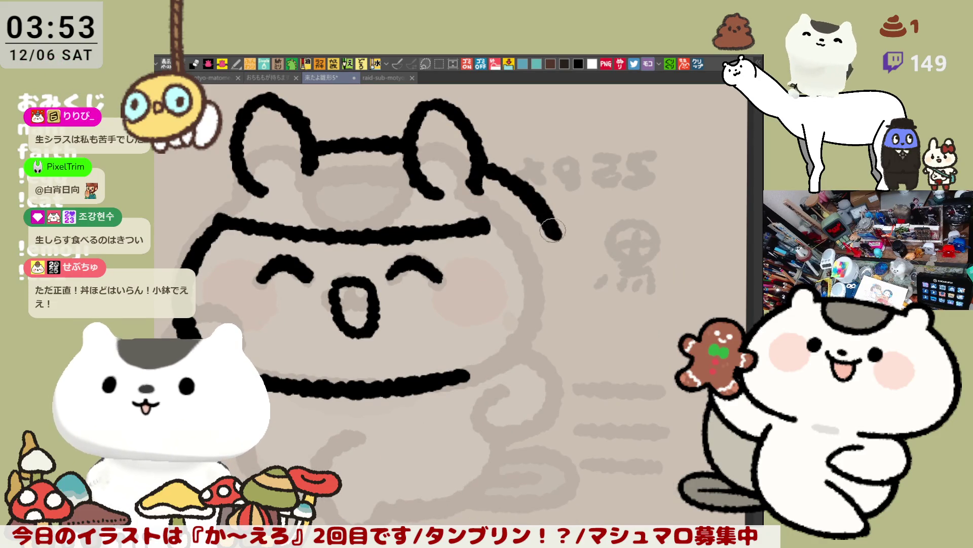
pyautogui.moveTo(489, 229); pyautogui.dragTo(471, 221)
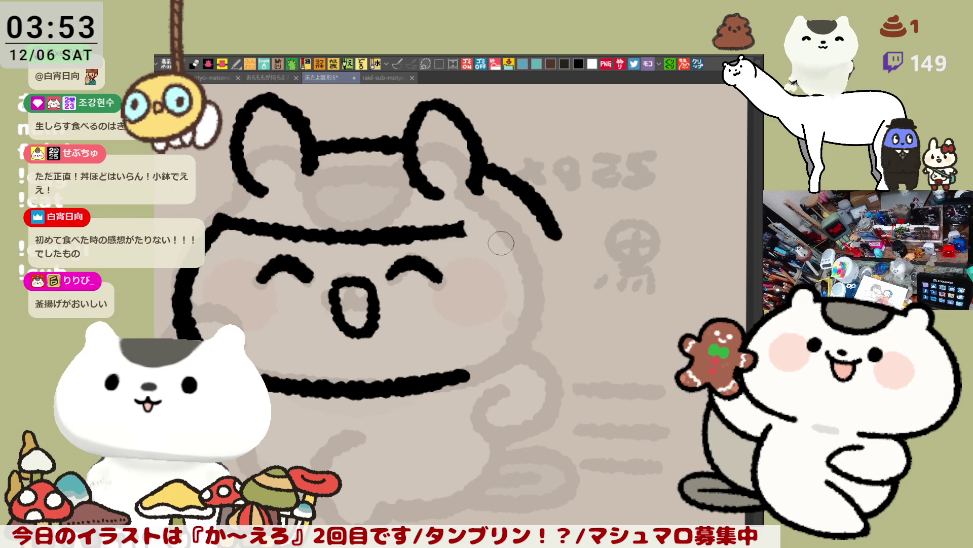
pyautogui.moveTo(460, 228)
pyautogui.mouseDown()
pyautogui.moveTo(465, 241)
pyautogui.moveTo(473, 223)
pyautogui.mouseUp()
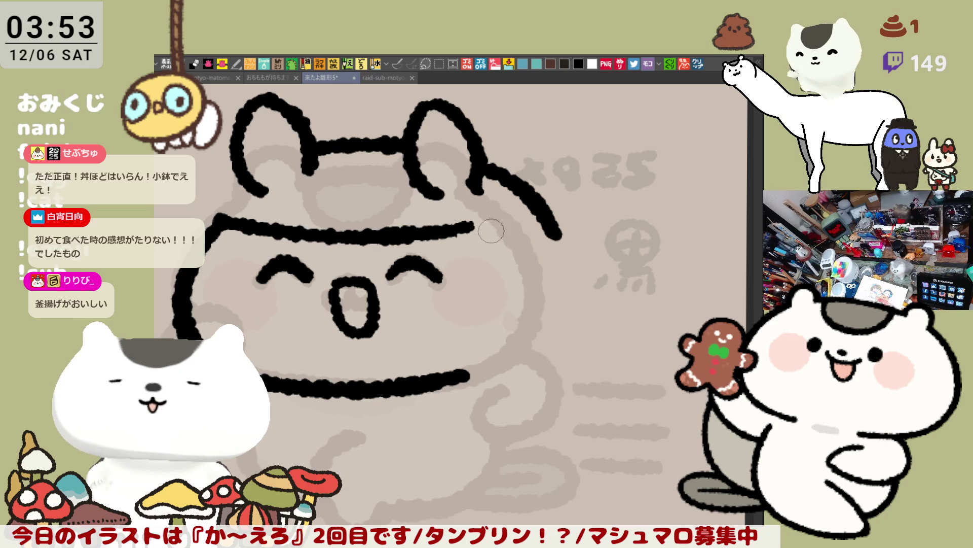
pyautogui.moveTo(560, 234); pyautogui.dragTo(541, 237)
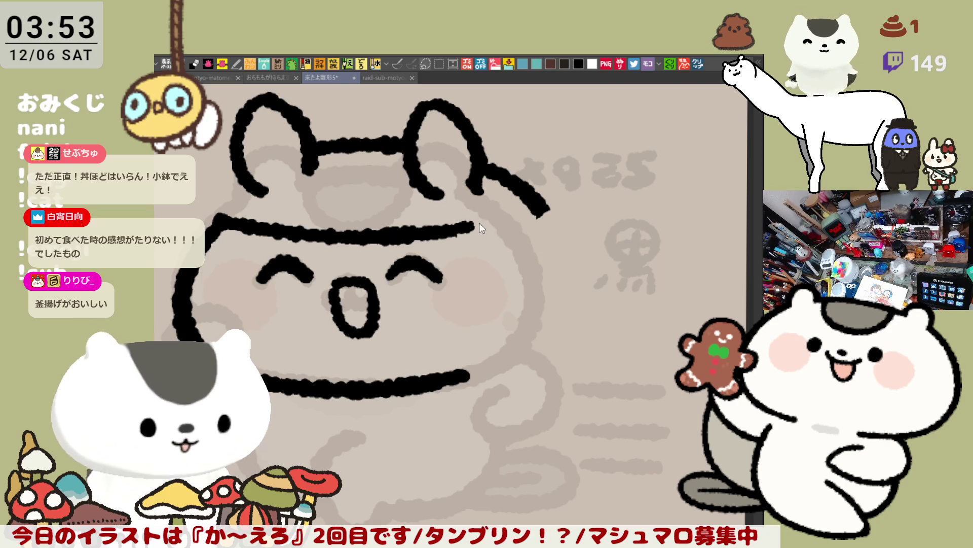
pyautogui.moveTo(462, 231); pyautogui.dragTo(479, 312)
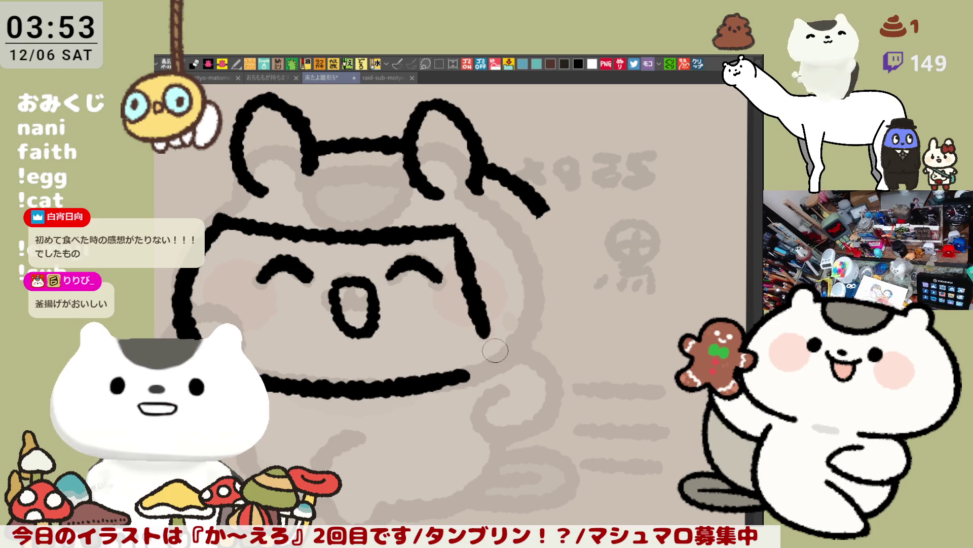
pyautogui.hotkey('ctrl', 'z')
pyautogui.hotkey('ctrl', 'y')
pyautogui.hotkey('ctrl', 'z')
# - Draw a thick curve trailing from the ear down-right toward the tail
pyautogui.moveTo(457, 229)
pyautogui.mouseDown()
pyautogui.moveTo(519, 358)
pyautogui.moveTo(641, 329)
pyautogui.mouseUp()
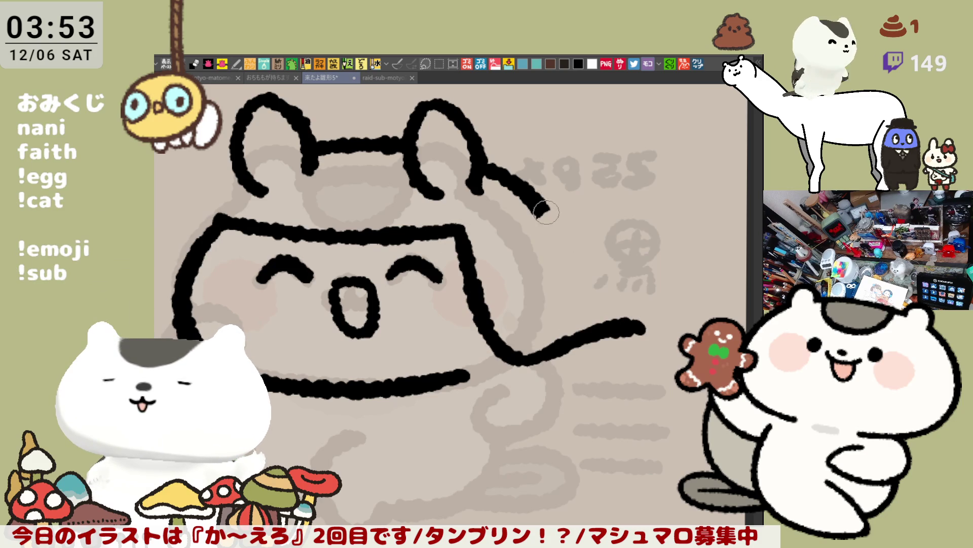
pyautogui.hotkey('ctrl', 'z')
pyautogui.moveTo(518, 184)
pyautogui.mouseDown()
pyautogui.moveTo(571, 270)
pyautogui.moveTo(628, 318)
pyautogui.mouseUp()
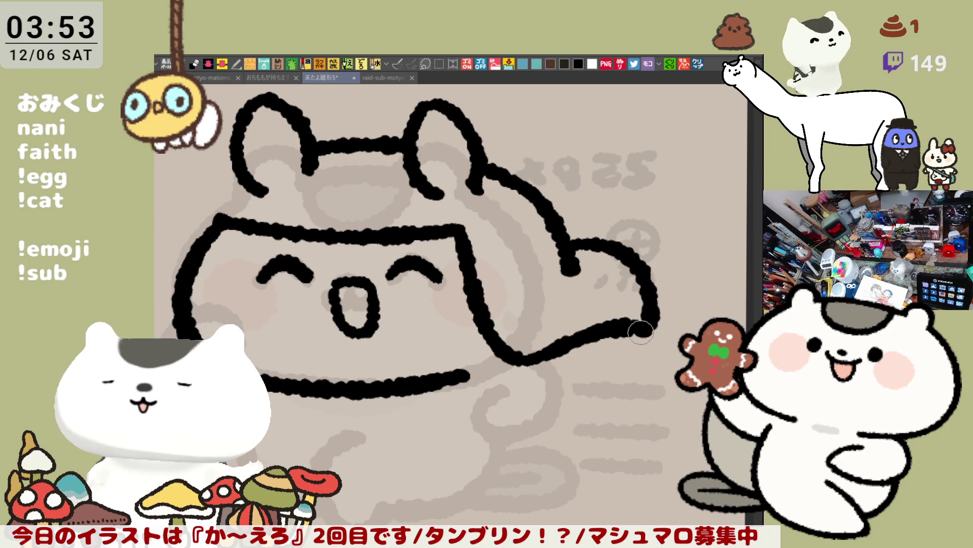
pyautogui.moveTo(540, 296)
pyautogui.mouseDown()
pyautogui.moveTo(619, 296)
pyautogui.moveTo(628, 265)
pyautogui.mouseUp()
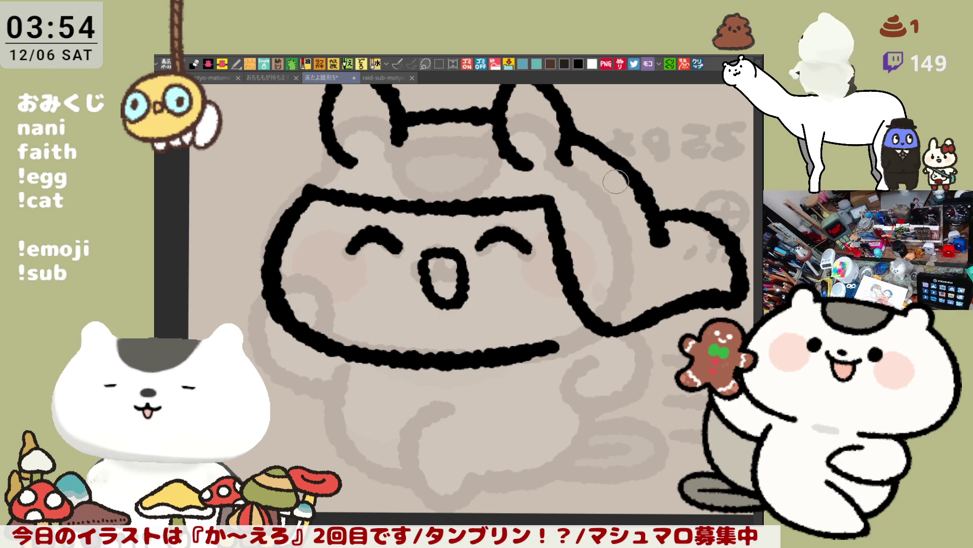
# - Darken the ear line, mirror the canvas, and ink the line from the ear down the cat's side
pyautogui.moveTo(608, 147); pyautogui.dragTo(639, 178)
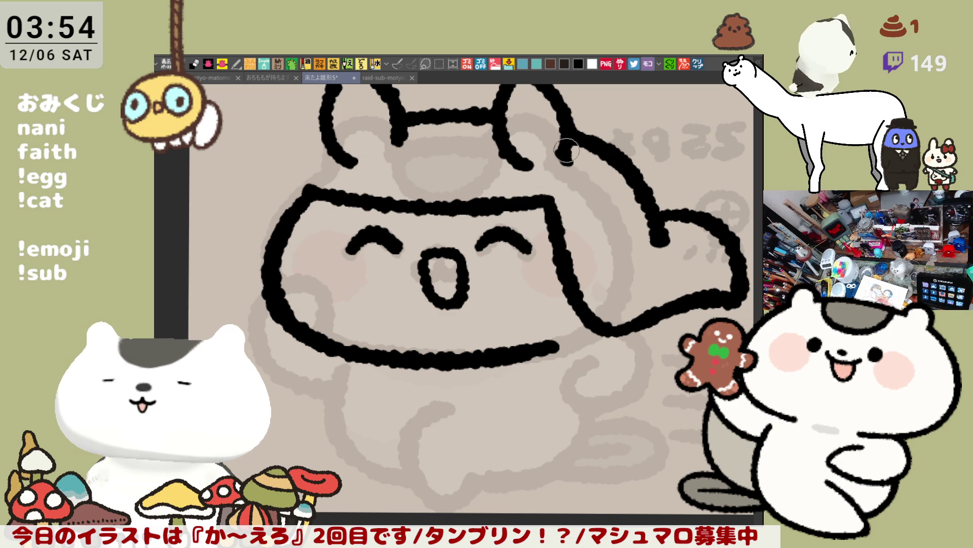
pyautogui.press('h')
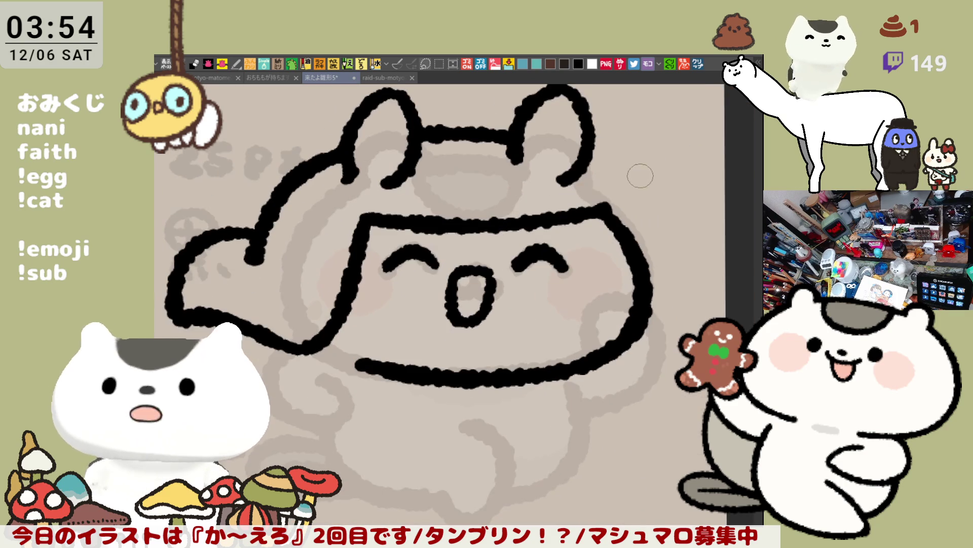
pyautogui.moveTo(590, 160); pyautogui.dragTo(655, 259)
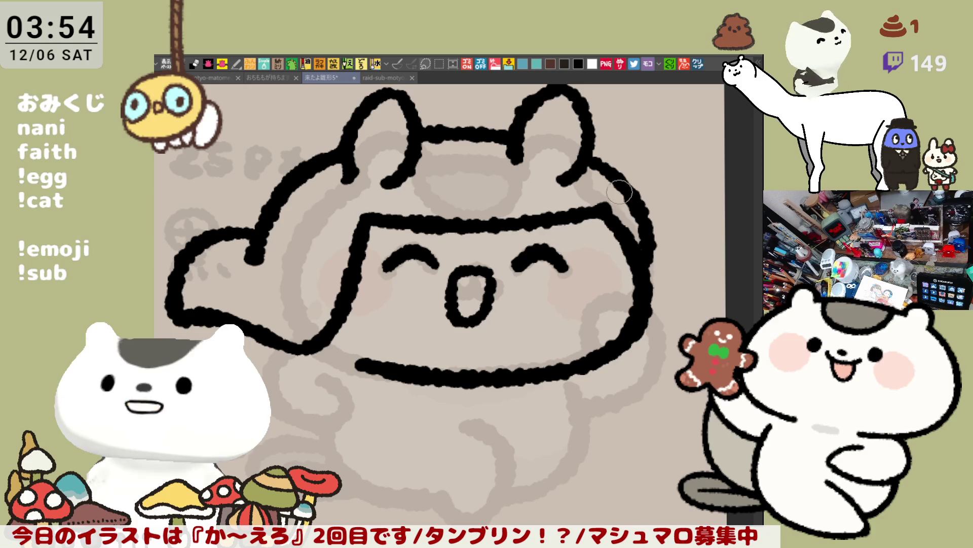
pyautogui.hotkey('ctrl', 'z')
pyautogui.moveTo(588, 160); pyautogui.dragTo(651, 284)
pyautogui.hotkey('ctrl', 'z')
pyautogui.moveTo(588, 159); pyautogui.dragTo(643, 281)
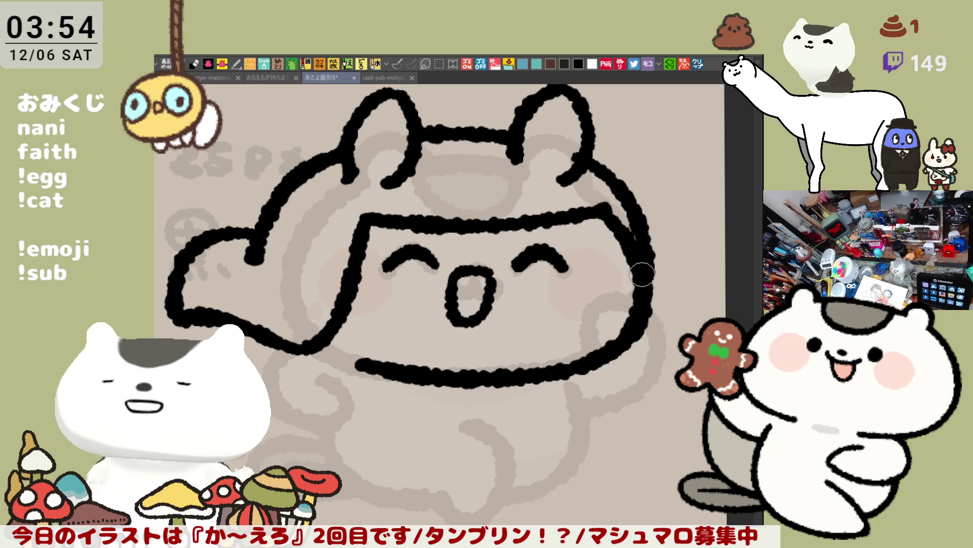
pyautogui.hotkey('ctrl', 'z')
pyautogui.moveTo(588, 161); pyautogui.dragTo(647, 280)
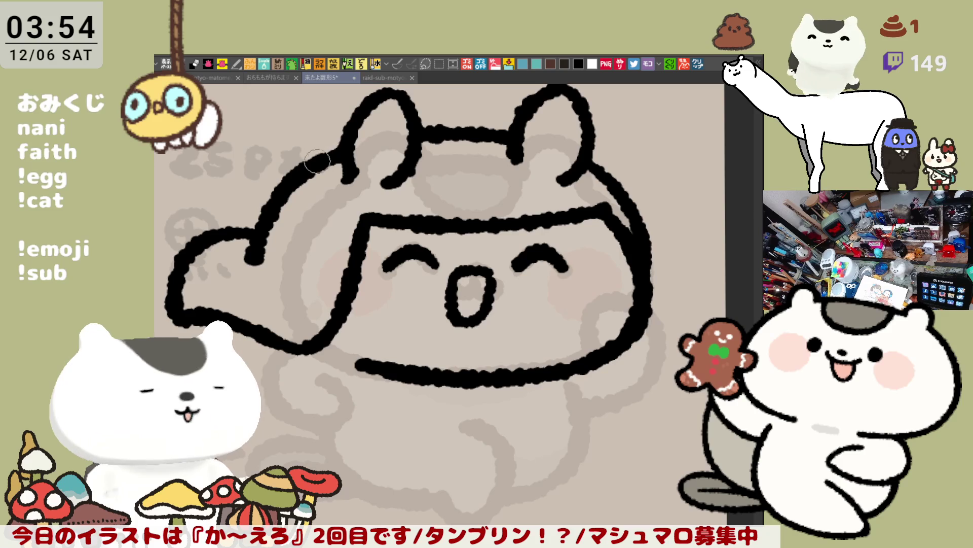
# - Undo a stray stroke in raid-sub-motyo2512-1, save it, and return to 来たよ雛形5
pyautogui.click(383, 78)
pyautogui.moveTo(401, 182); pyautogui.dragTo(699, 223)
pyautogui.hotkey('ctrl', 'z')
pyautogui.hotkey('ctrl', 's')
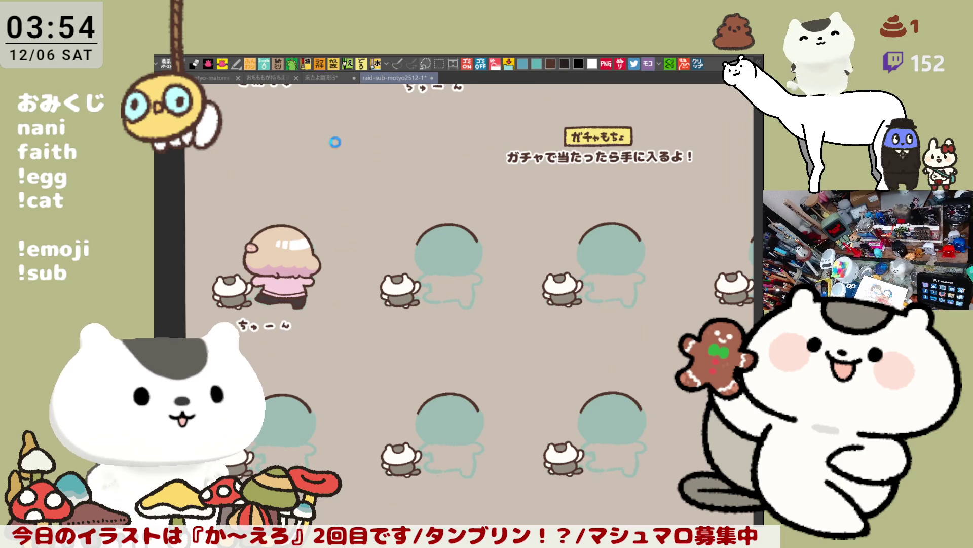
pyautogui.click(328, 76)
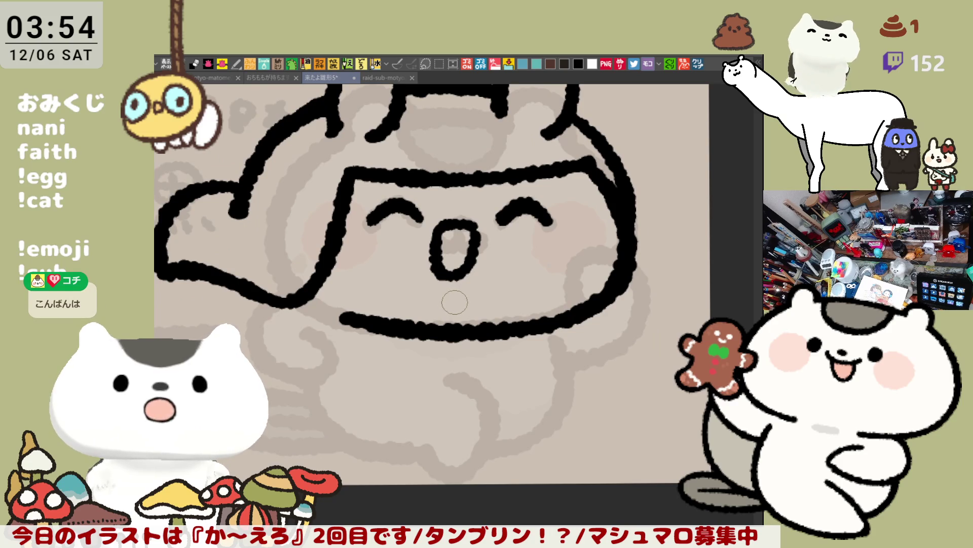
# - Ink the left cheek curl into the mouth line with a curve down-left, then open the news screenshot
pyautogui.press('h')
pyautogui.moveTo(283, 272); pyautogui.dragTo(257, 269)
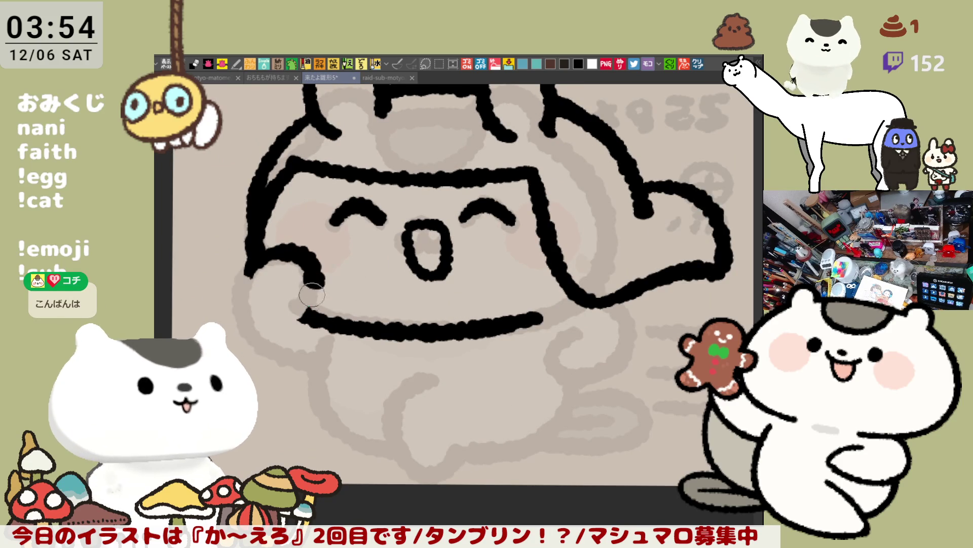
pyautogui.moveTo(279, 270)
pyautogui.mouseDown()
pyautogui.moveTo(329, 282)
pyautogui.moveTo(358, 315)
pyautogui.mouseUp()
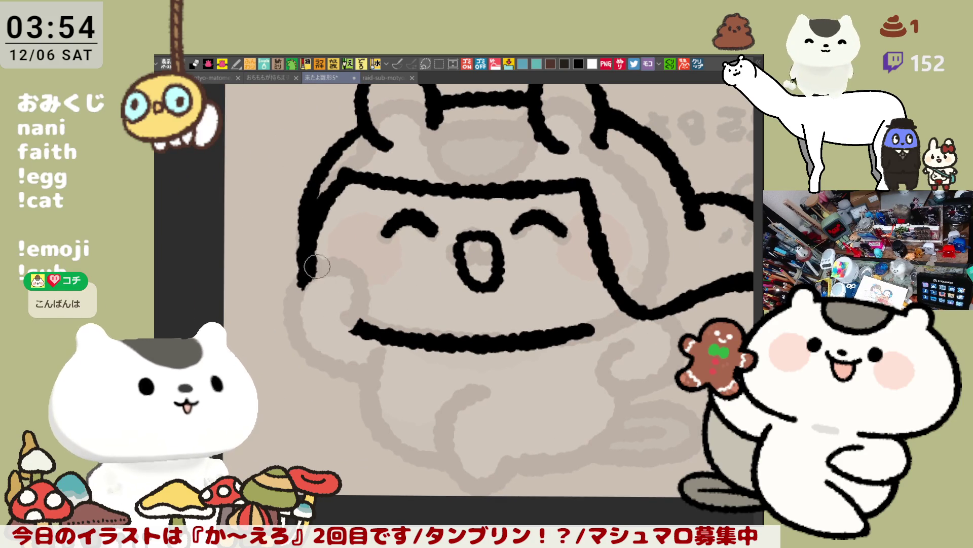
pyautogui.moveTo(310, 274); pyautogui.dragTo(361, 311)
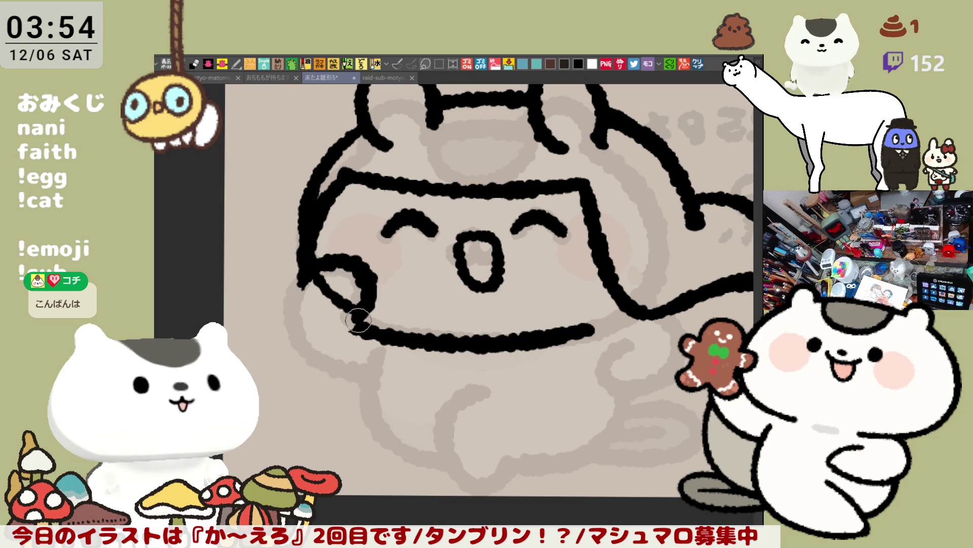
pyautogui.hotkey('ctrl', 'z')
pyautogui.moveTo(300, 276); pyautogui.dragTo(361, 321)
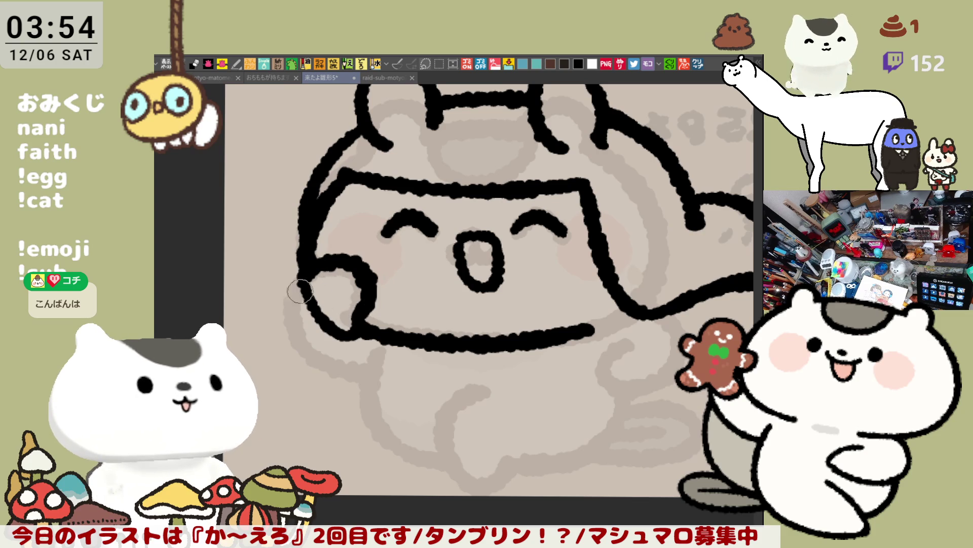
pyautogui.moveTo(314, 268); pyautogui.dragTo(347, 330)
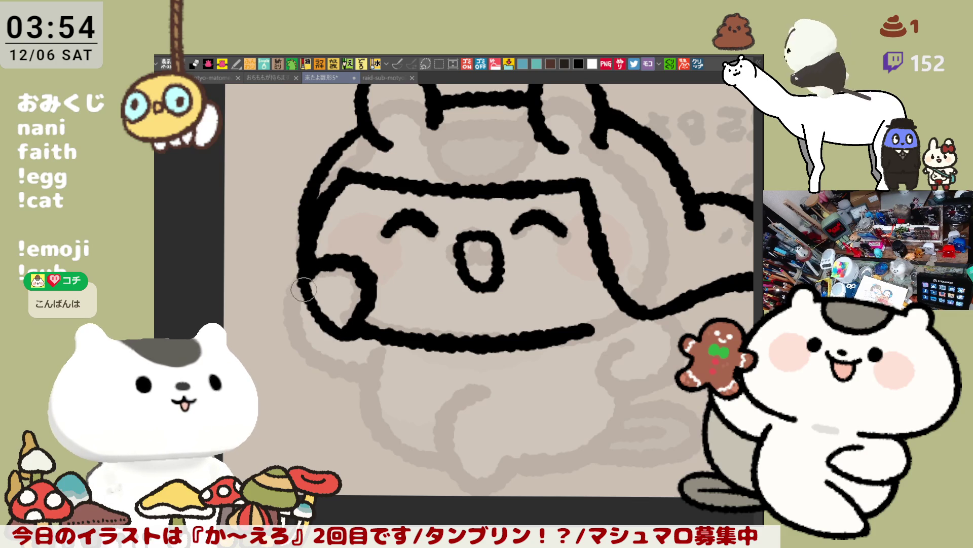
pyautogui.moveTo(302, 269); pyautogui.dragTo(375, 378)
pyautogui.hotkey('ctrl', 'z')
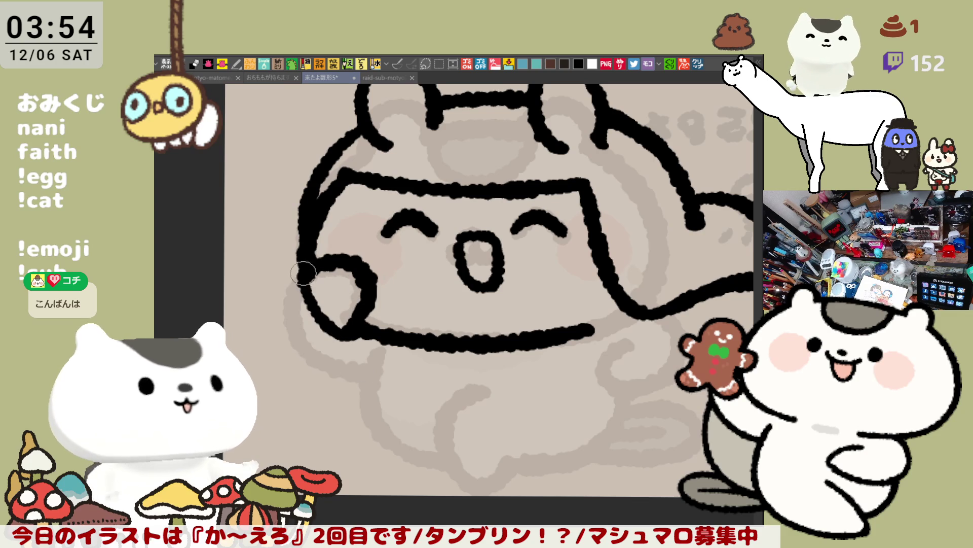
pyautogui.moveTo(303, 273); pyautogui.dragTo(375, 380)
pyautogui.hotkey('ctrl', 'z')
pyautogui.moveTo(304, 276)
pyautogui.mouseDown()
pyautogui.moveTo(281, 337)
pyautogui.moveTo(367, 377)
pyautogui.mouseUp()
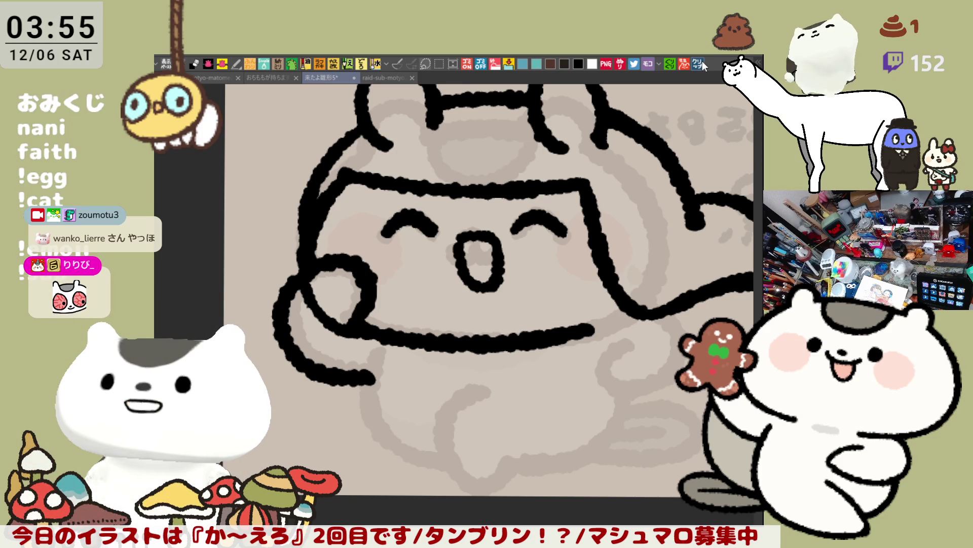
pyautogui.click(702, 62)
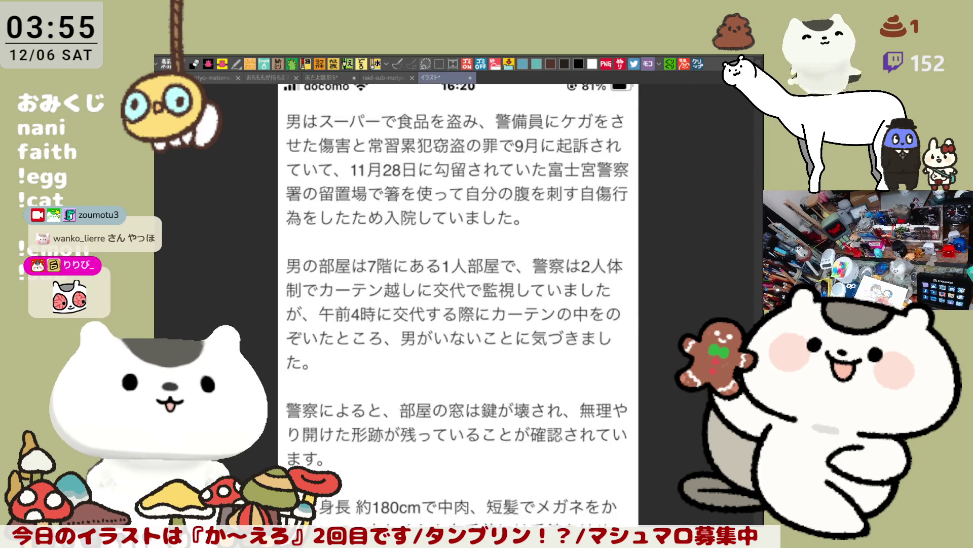
# - Zoom and pan through the pasted news-article screenshot to read it, then close that document
pyautogui.scroll(1, 486, 195)
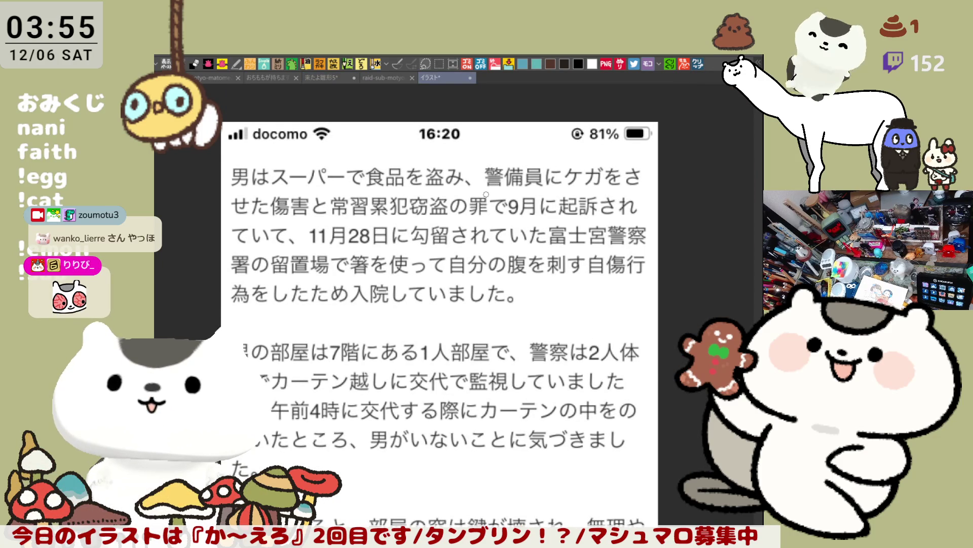
pyautogui.scroll(1, 414, 196)
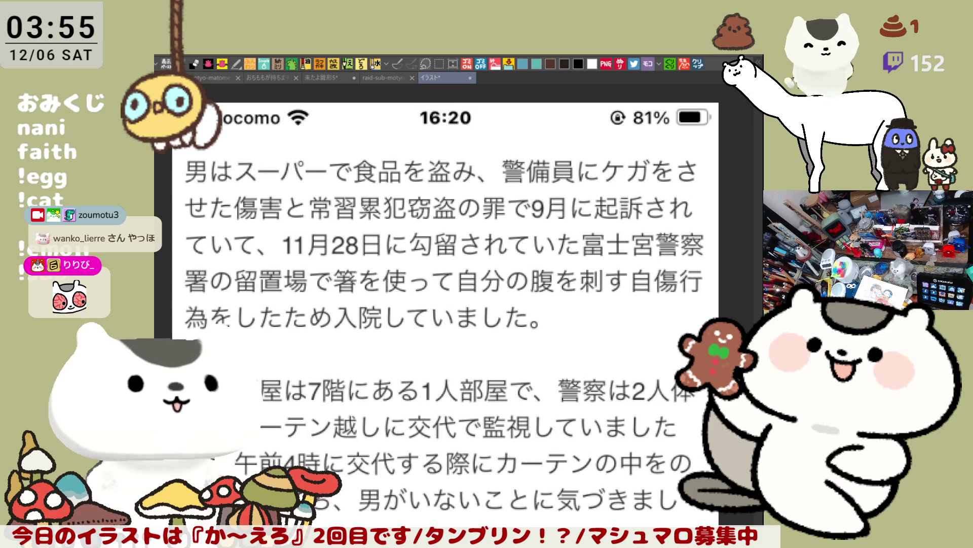
pyautogui.scroll(-1, 370, 208)
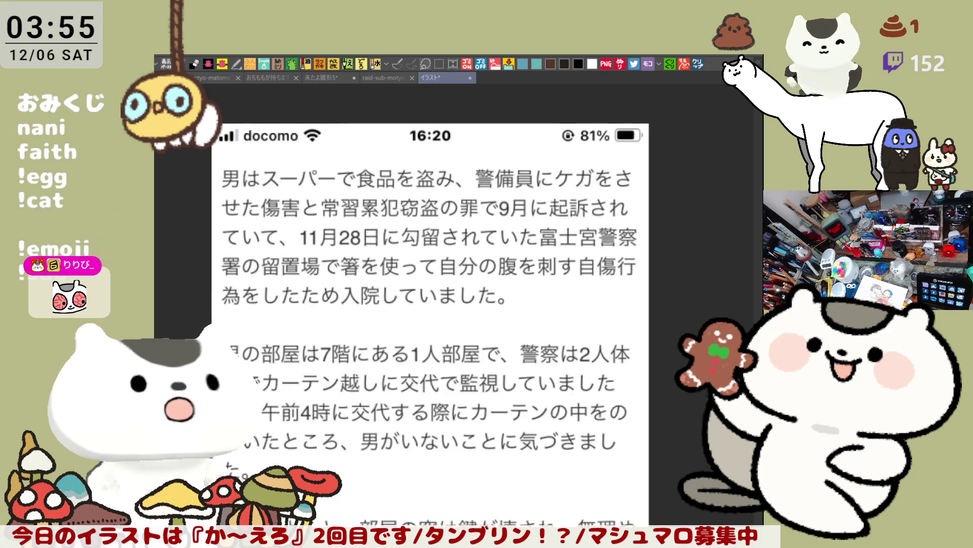
pyautogui.scroll(-1, 371, 212)
pyautogui.scroll(1, 370, 200)
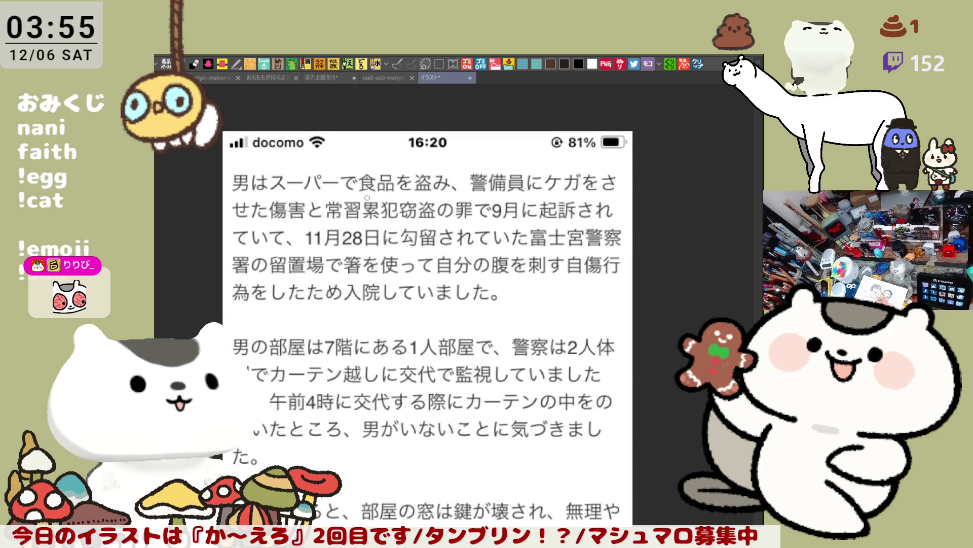
pyautogui.moveTo(367, 198); pyautogui.dragTo(396, 164)
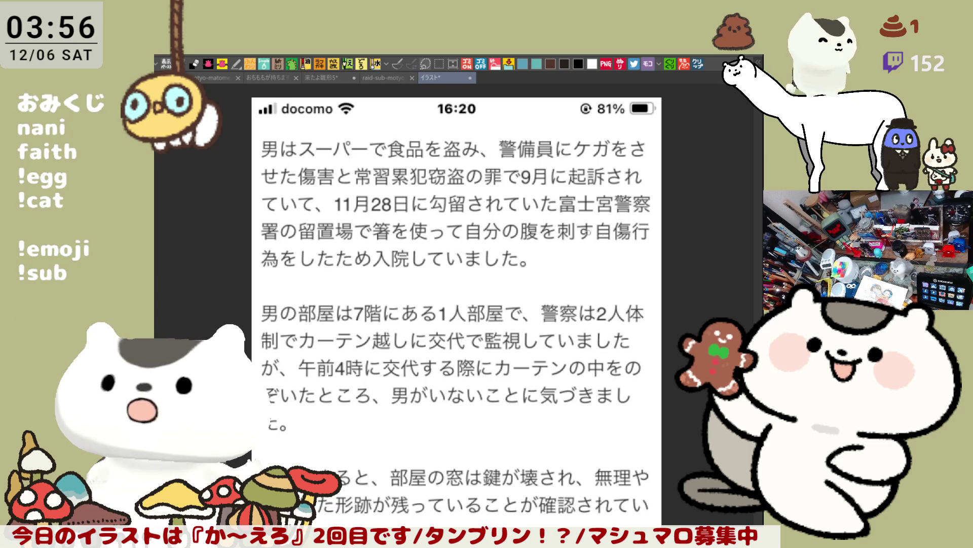
pyautogui.moveTo(480, 335)
pyautogui.mouseDown()
pyautogui.moveTo(506, 259)
pyautogui.moveTo(448, 234)
pyautogui.mouseUp()
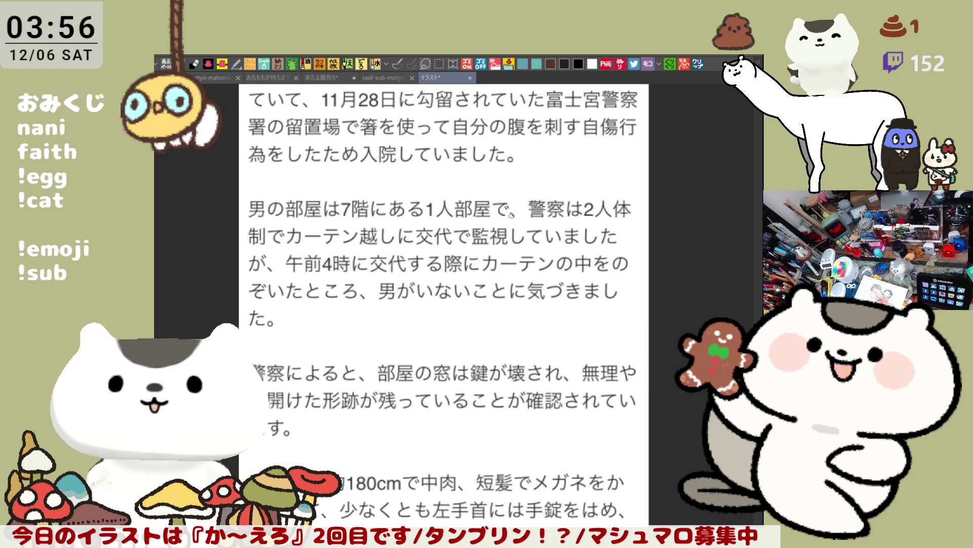
pyautogui.moveTo(530, 282); pyautogui.dragTo(552, 263)
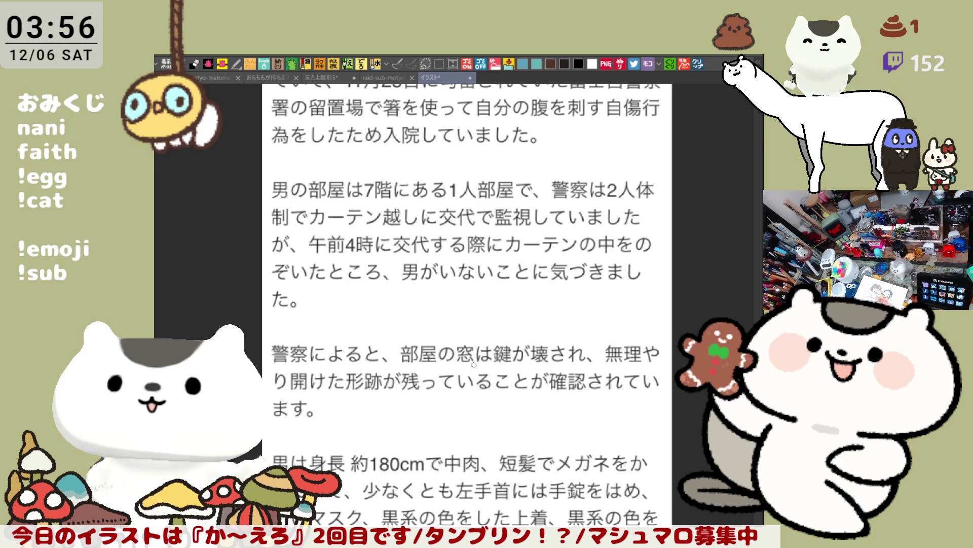
pyautogui.scroll(-5, 474, 363)
pyautogui.scroll(-3, 456, 329)
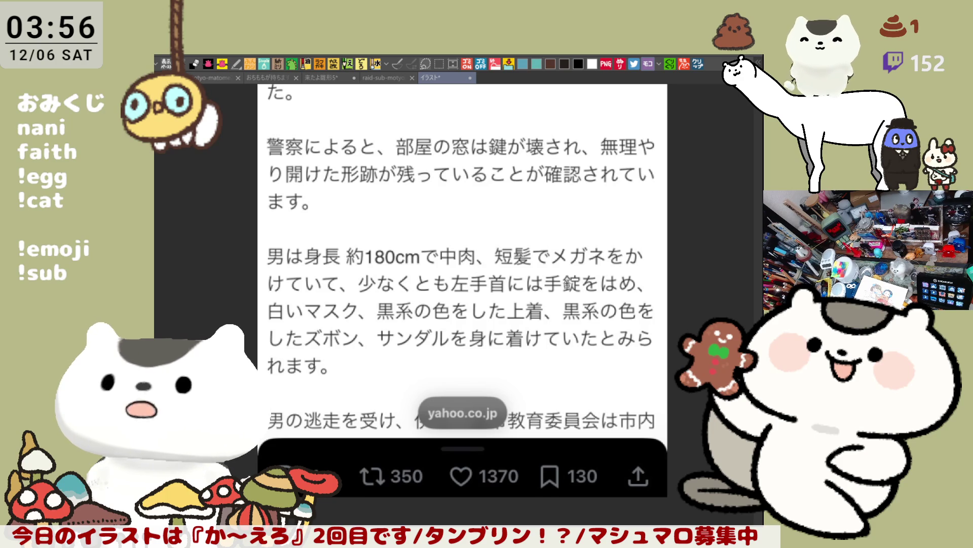
pyautogui.scroll(5, 561, 247)
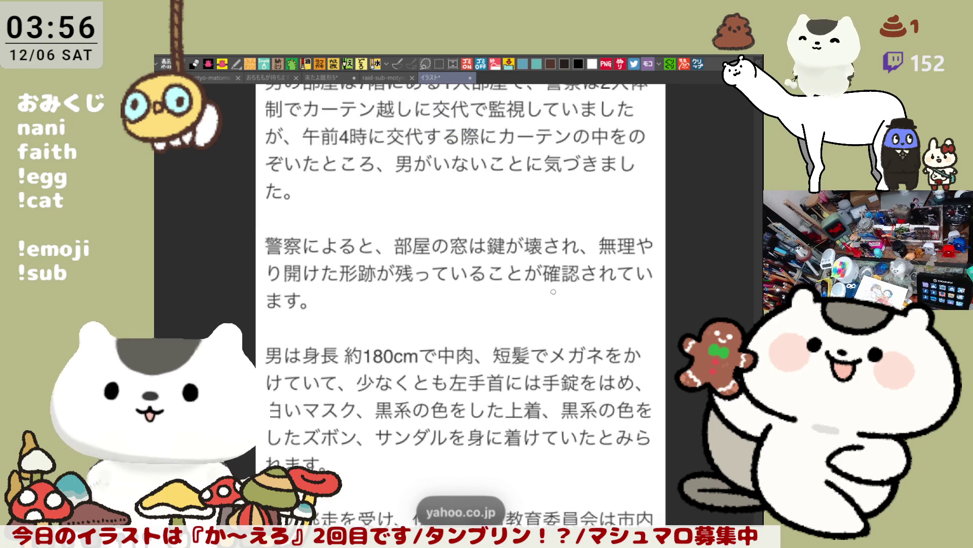
pyautogui.scroll(5, 541, 330)
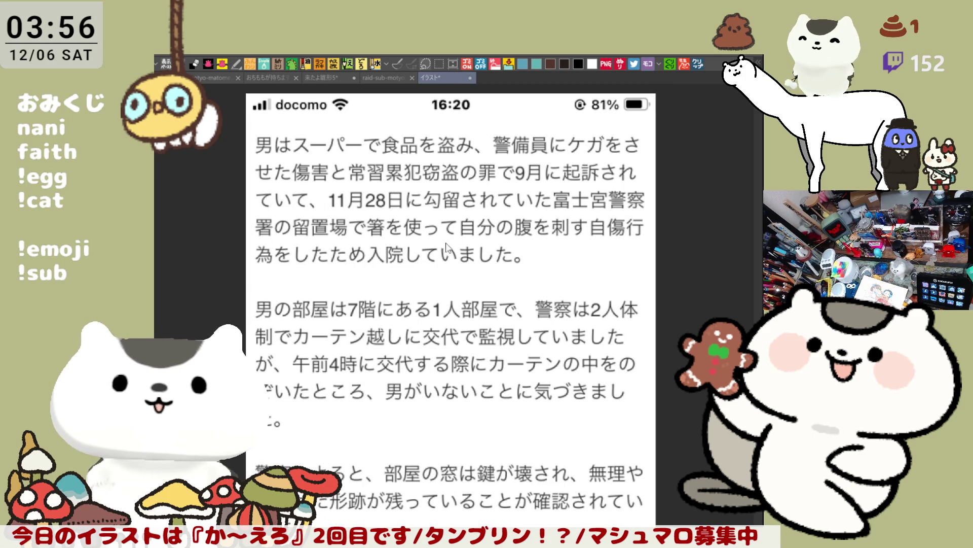
pyautogui.hotkey('ctrl', 'w')
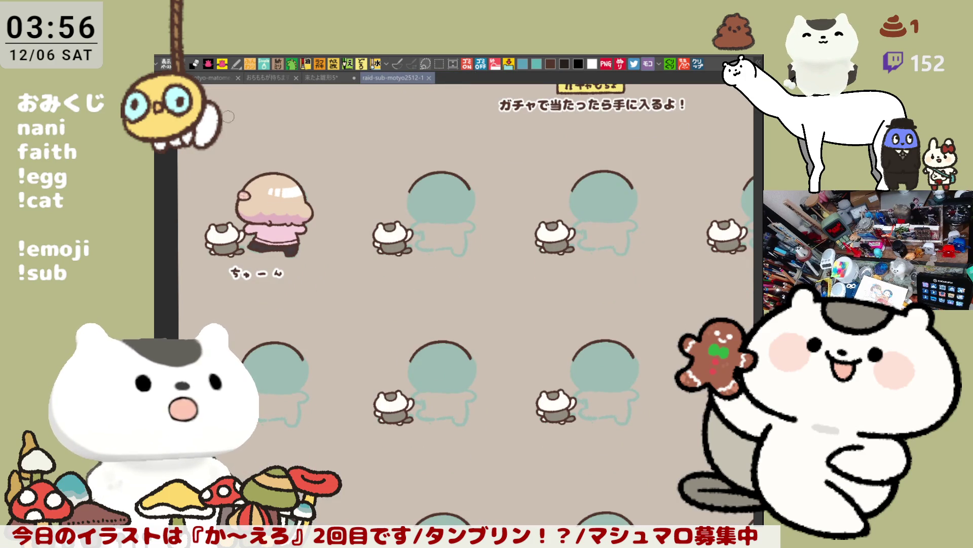
# - On the 来たよ雛形5 canvas, join the bottom line to the right outline with a curled paw stroke
pyautogui.click(317, 79)
pyautogui.scroll(-1, 499, 177)
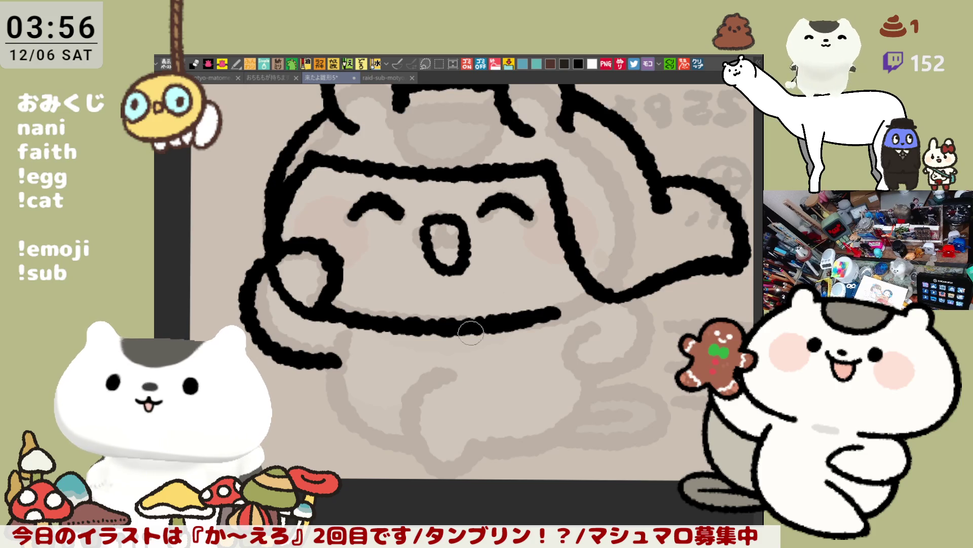
pyautogui.moveTo(467, 327); pyautogui.dragTo(450, 271)
pyautogui.moveTo(557, 256); pyautogui.dragTo(573, 238)
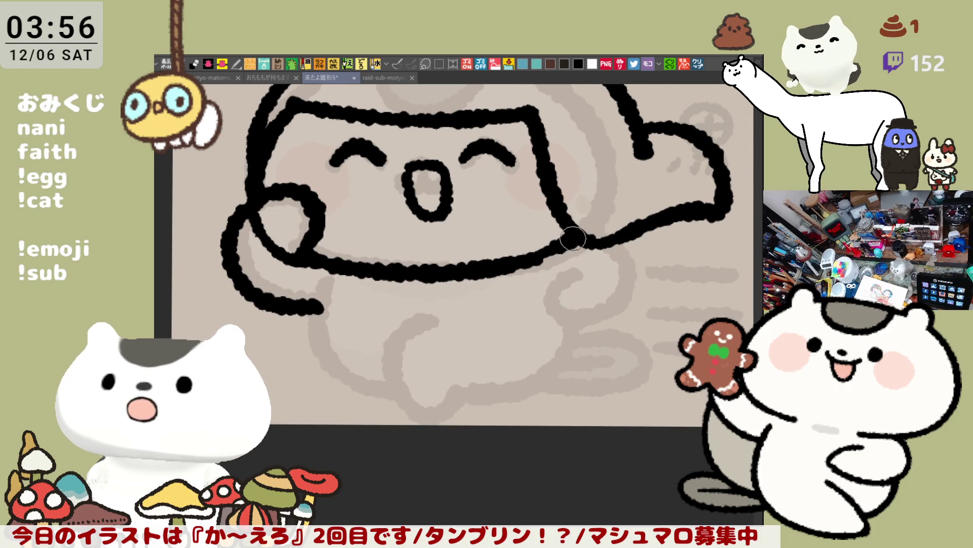
pyautogui.moveTo(522, 261)
pyautogui.mouseDown()
pyautogui.moveTo(591, 236)
pyautogui.moveTo(603, 337)
pyautogui.mouseUp()
pyautogui.hotkey('ctrl', 'z')
pyautogui.moveTo(578, 262); pyautogui.dragTo(591, 320)
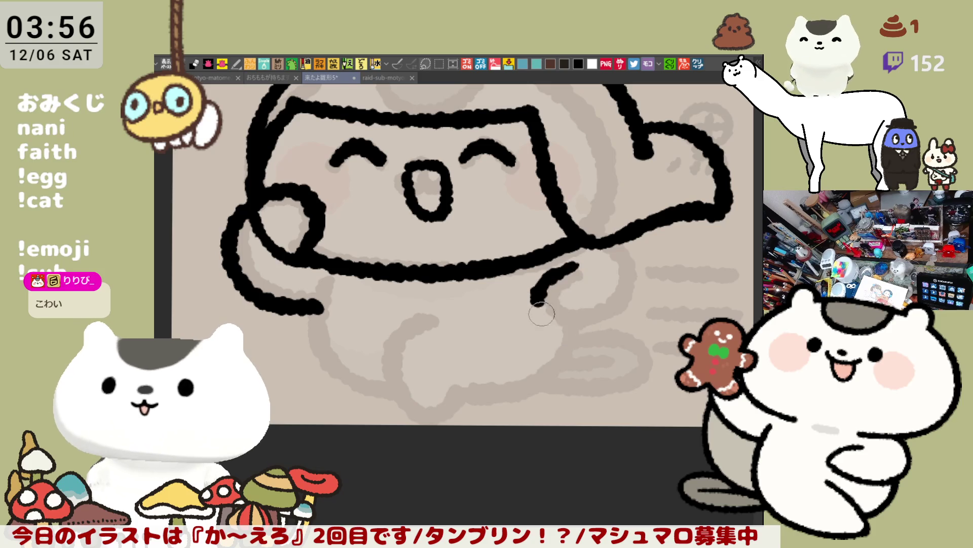
pyautogui.hotkey('ctrl', 'z')
pyautogui.moveTo(578, 261)
pyautogui.mouseDown()
pyautogui.moveTo(532, 299)
pyautogui.moveTo(591, 322)
pyautogui.mouseUp()
pyautogui.hotkey('ctrl', 'z')
pyautogui.click(577, 264)
pyautogui.moveTo(576, 264); pyautogui.dragTo(601, 330)
# - With the view mirrored, draw the left looping paw stroke and an inner paw line
pyautogui.press('h')
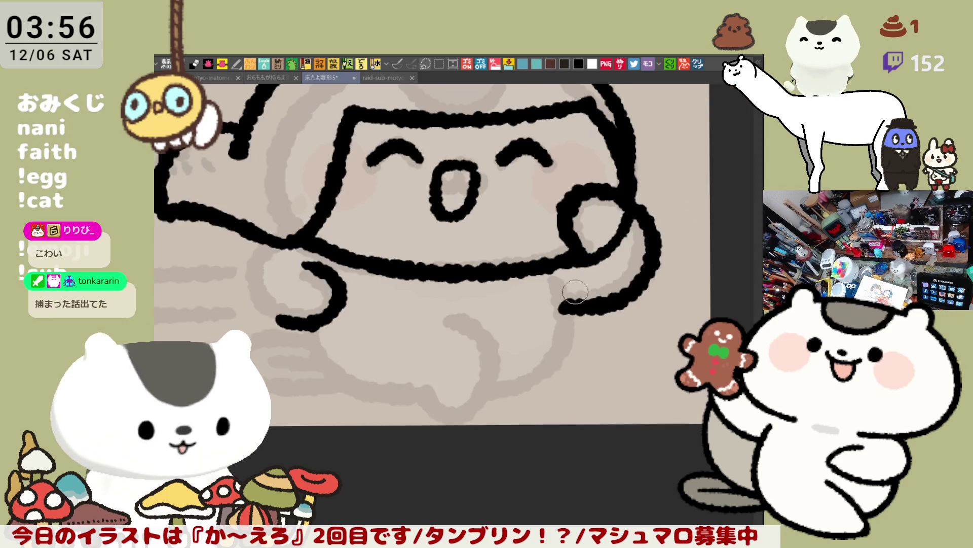
pyautogui.moveTo(391, 254); pyautogui.dragTo(416, 340)
pyautogui.hotkey('ctrl', 'z')
pyautogui.moveTo(390, 251); pyautogui.dragTo(400, 314)
pyautogui.hotkey('ctrl', 'z')
pyautogui.moveTo(388, 251); pyautogui.dragTo(411, 329)
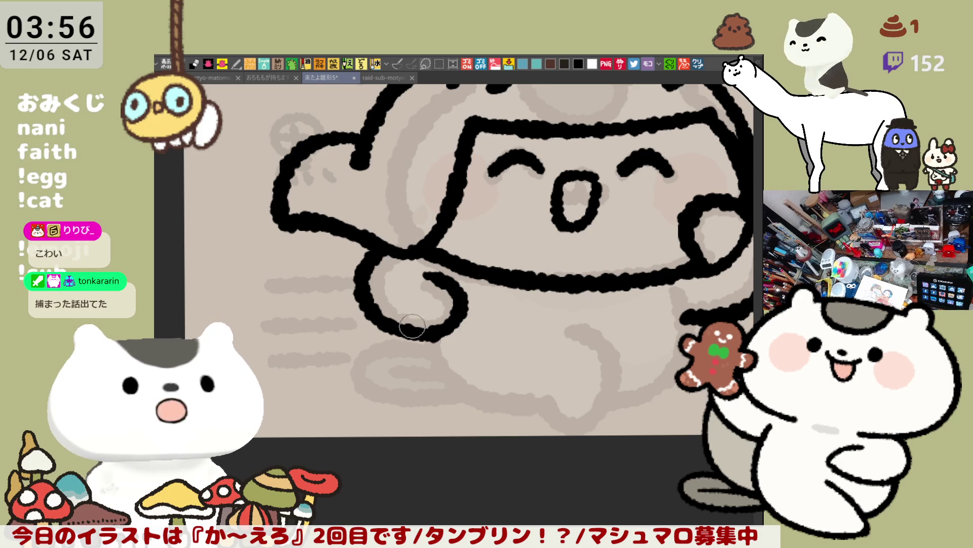
pyautogui.moveTo(433, 277); pyautogui.dragTo(414, 330)
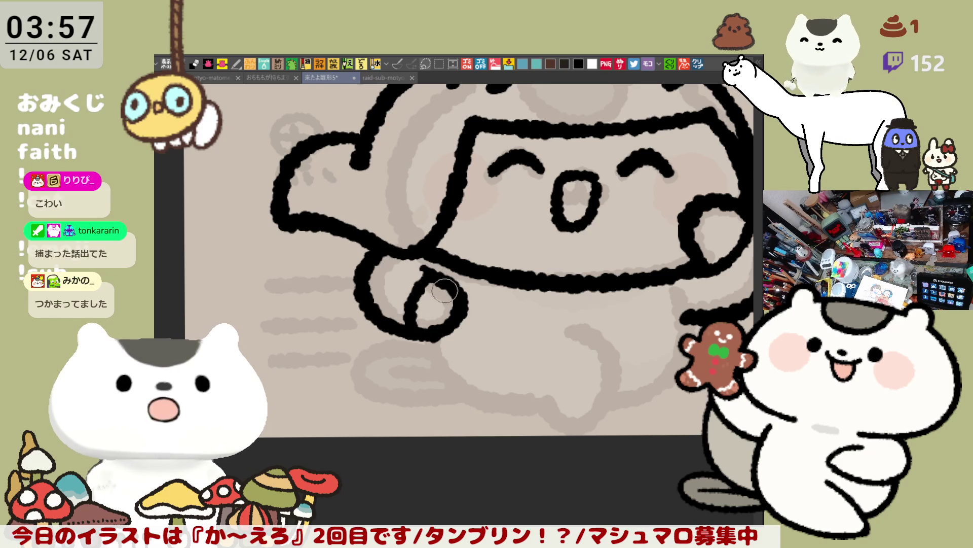
pyautogui.moveTo(411, 269)
pyautogui.mouseDown()
pyautogui.moveTo(435, 277)
pyautogui.moveTo(394, 314)
pyautogui.moveTo(432, 336)
pyautogui.mouseUp()
pyautogui.press('h')
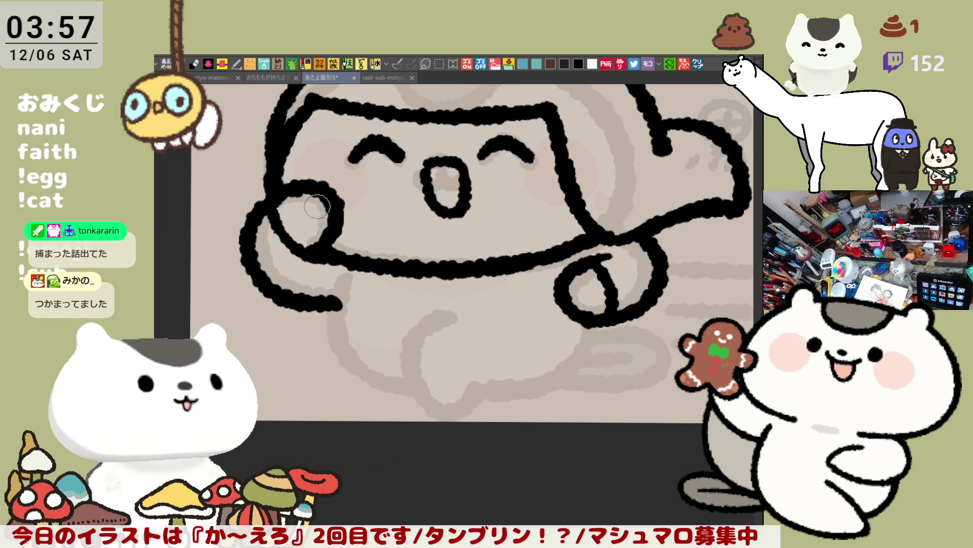
# - Draw the leg line running over a hump down from the body outline
pyautogui.moveTo(435, 283); pyautogui.dragTo(461, 274)
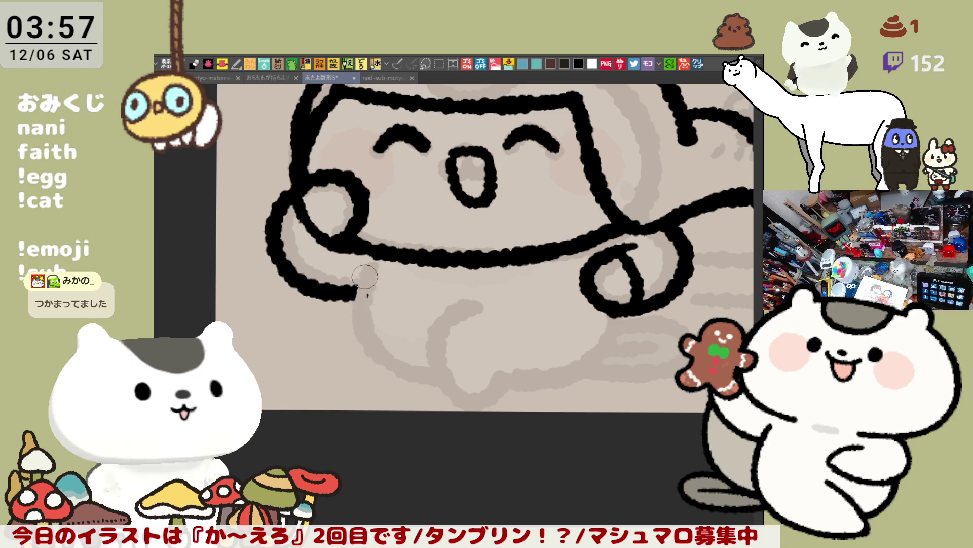
pyautogui.moveTo(366, 269); pyautogui.dragTo(355, 336)
pyautogui.hotkey('ctrl', 'z')
pyautogui.moveTo(366, 268); pyautogui.dragTo(401, 334)
pyautogui.hotkey('ctrl', 'z')
pyautogui.moveTo(365, 267)
pyautogui.mouseDown()
pyautogui.moveTo(351, 298)
pyautogui.moveTo(527, 380)
pyautogui.mouseUp()
pyautogui.hotkey('ctrl', 'z')
pyautogui.moveTo(434, 337); pyautogui.dragTo(527, 380)
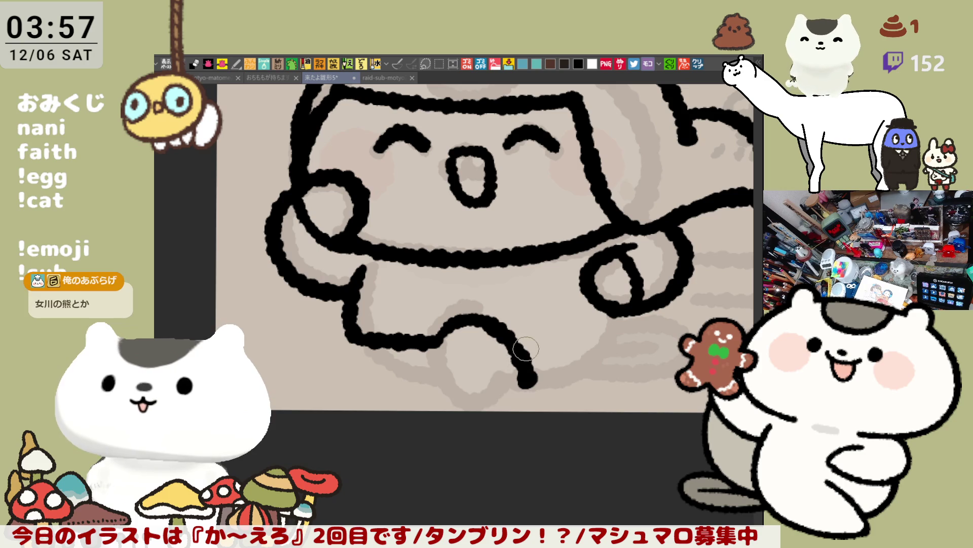
pyautogui.hotkey('ctrl', 'z')
pyautogui.moveTo(434, 341); pyautogui.dragTo(539, 377)
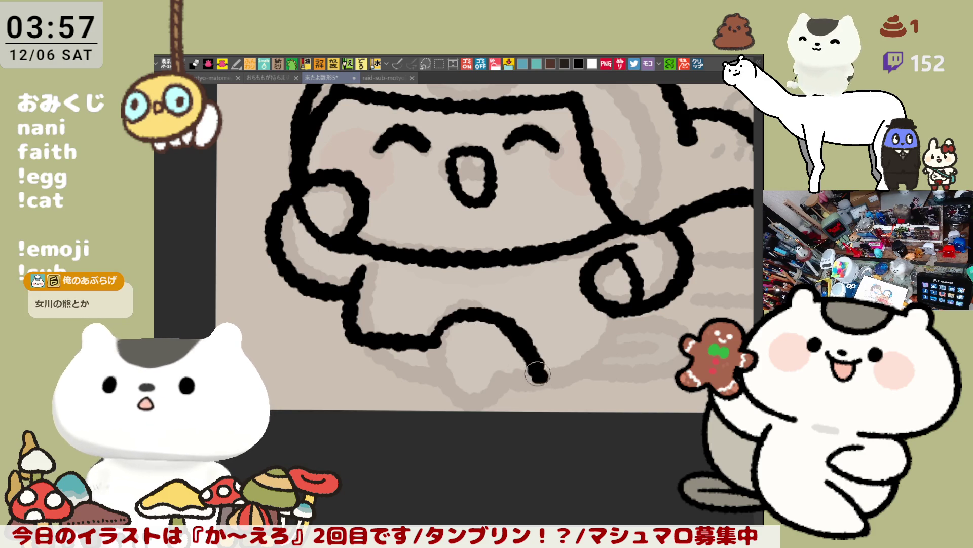
# - With the view mirrored, connect the left paw loop to the leg line
pyautogui.press('h')
pyautogui.moveTo(267, 305); pyautogui.dragTo(345, 382)
pyautogui.hotkey('ctrl', 'z')
pyautogui.moveTo(263, 306); pyautogui.dragTo(341, 376)
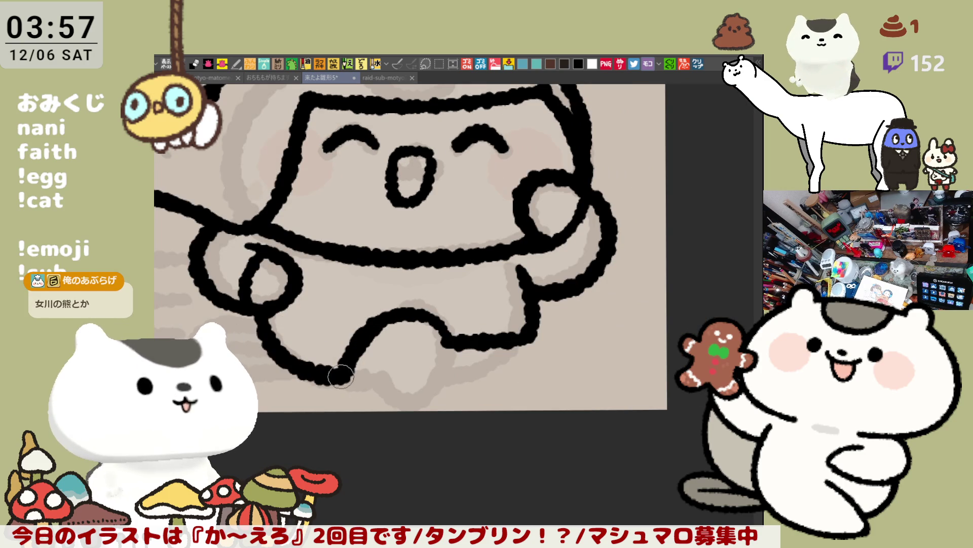
pyautogui.press('h')
# - Draw a short curve down from the leg line toward the foot
pyautogui.moveTo(415, 293); pyautogui.dragTo(436, 355)
pyautogui.hotkey('ctrl', 'z')
pyautogui.moveTo(415, 293); pyautogui.dragTo(463, 353)
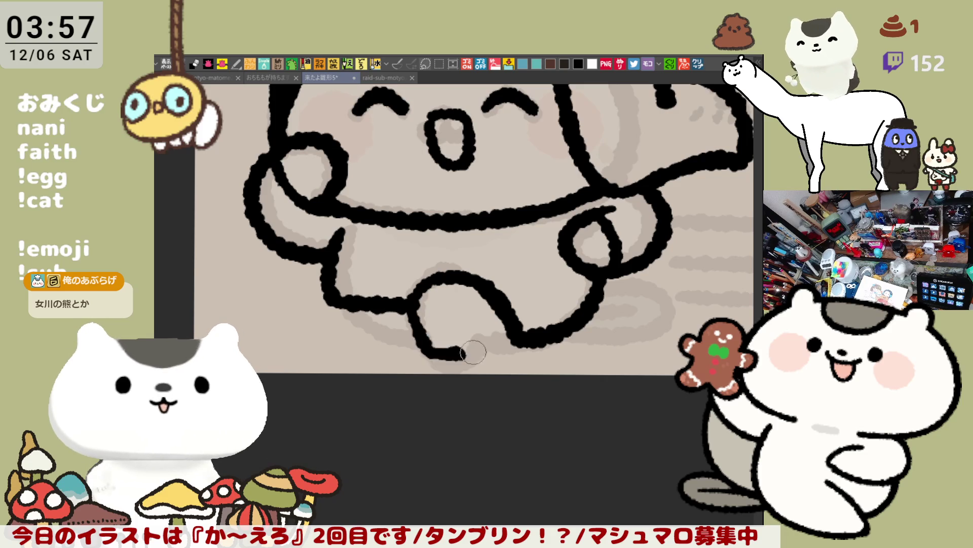
pyautogui.hotkey('ctrl', 'z')
pyautogui.moveTo(415, 279); pyautogui.dragTo(436, 350)
pyautogui.hotkey('ctrl', 'z')
pyautogui.moveTo(409, 302)
pyautogui.mouseDown()
pyautogui.moveTo(418, 340)
pyautogui.moveTo(484, 355)
pyautogui.mouseUp()
pyautogui.hotkey('ctrl', 'z')
pyautogui.moveTo(413, 332); pyautogui.dragTo(509, 336)
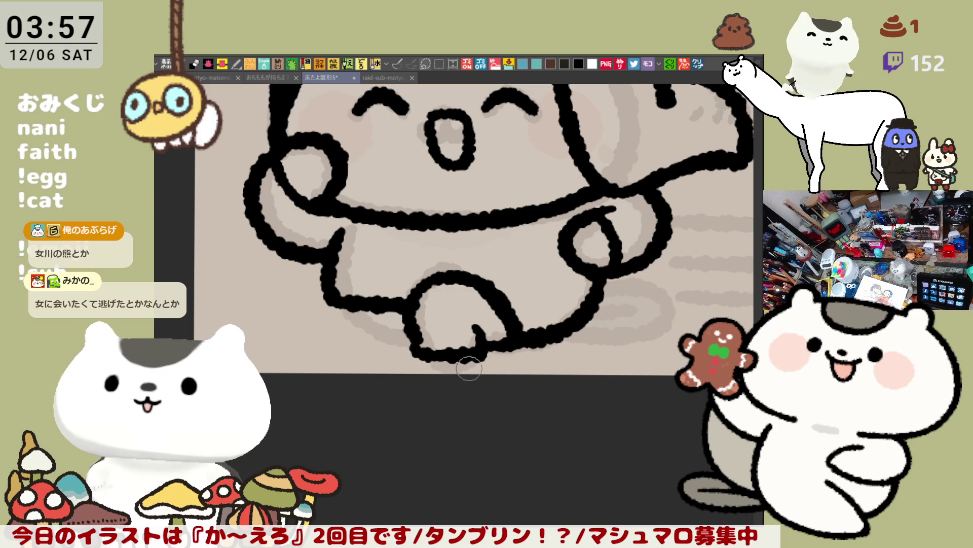
# - Redraw the bottom of the leg as a rounded curve under the foot
pyautogui.hotkey('ctrl', 'z')
pyautogui.hotkey('ctrl', 'z')
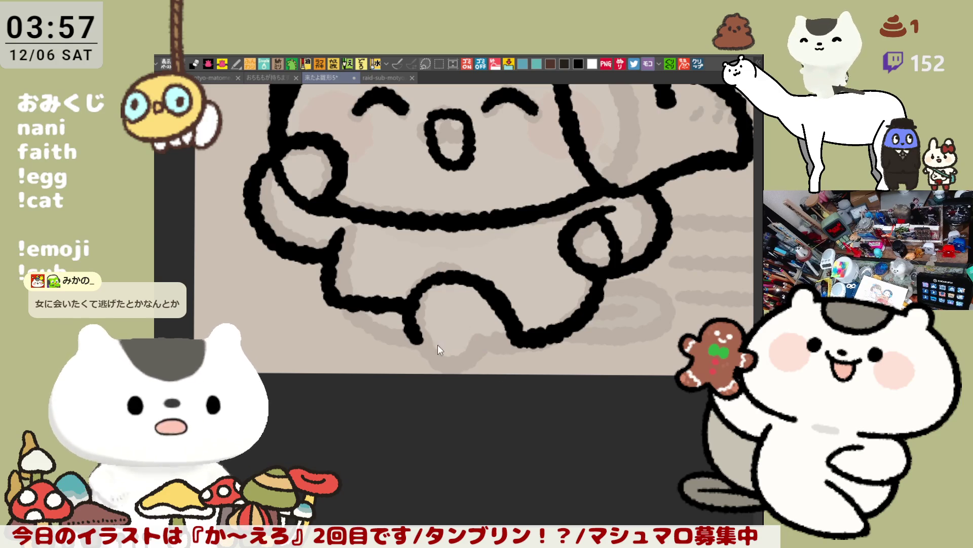
pyautogui.hotkey('ctrl', 'z')
pyautogui.moveTo(413, 330); pyautogui.dragTo(487, 354)
pyautogui.hotkey('ctrl', 'z')
pyautogui.moveTo(413, 330)
pyautogui.mouseDown()
pyautogui.moveTo(484, 348)
pyautogui.moveTo(523, 341)
pyautogui.mouseUp()
pyautogui.hotkey('ctrl', 'z')
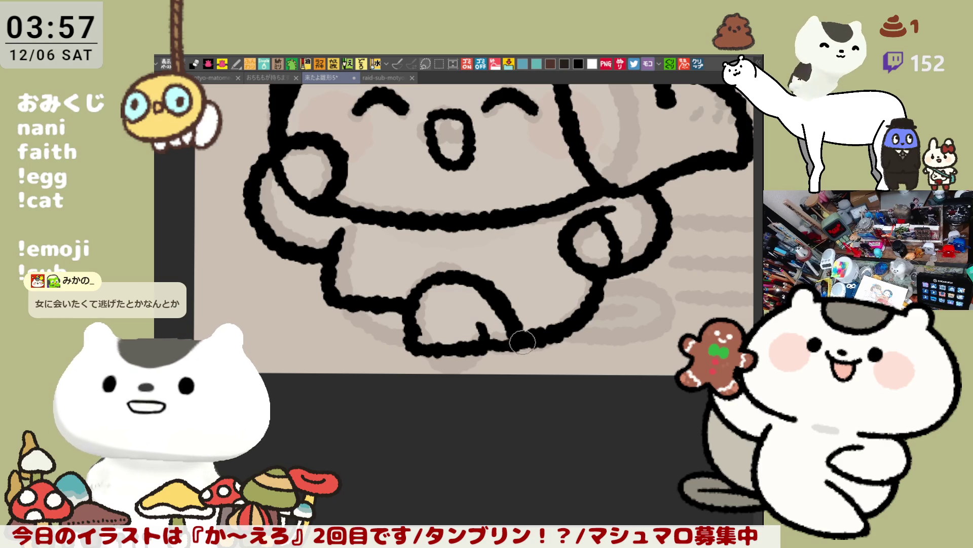
pyautogui.moveTo(416, 349); pyautogui.dragTo(484, 355)
pyautogui.hotkey('ctrl', 'z')
pyautogui.moveTo(413, 349); pyautogui.dragTo(480, 351)
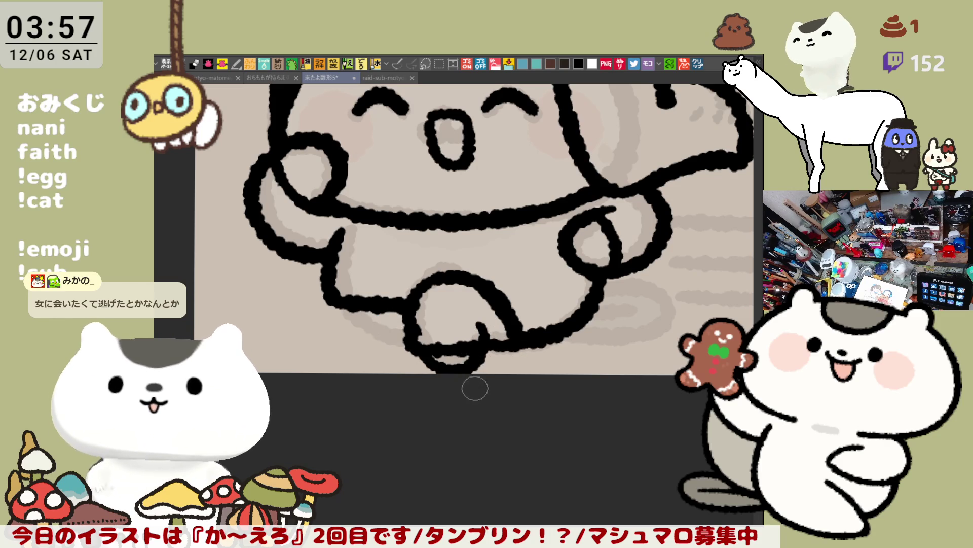
# - Undo the head's upper-left outline and redraw it further out on a new path
pyautogui.scroll(2, 475, 390)
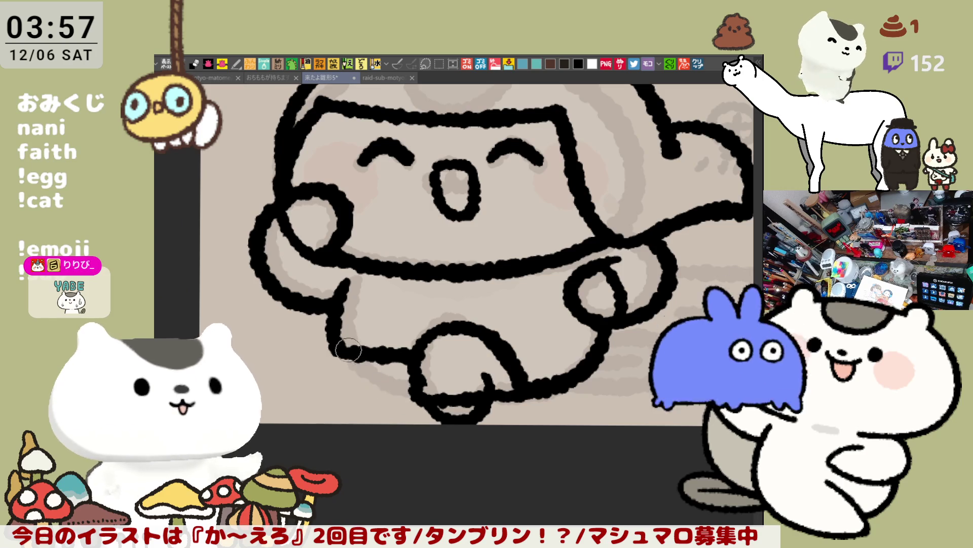
pyautogui.moveTo(462, 257)
pyautogui.mouseDown()
pyautogui.moveTo(428, 358)
pyautogui.moveTo(507, 371)
pyautogui.mouseUp()
pyautogui.hotkey('ctrl', 'z')
pyautogui.moveTo(379, 177)
pyautogui.mouseDown()
pyautogui.moveTo(304, 260)
pyautogui.moveTo(344, 221)
pyautogui.moveTo(332, 319)
pyautogui.mouseUp()
pyautogui.hotkey('ctrl', 'z')
pyautogui.moveTo(344, 220)
pyautogui.mouseDown()
pyautogui.moveTo(326, 320)
pyautogui.moveTo(302, 271)
pyautogui.mouseUp()
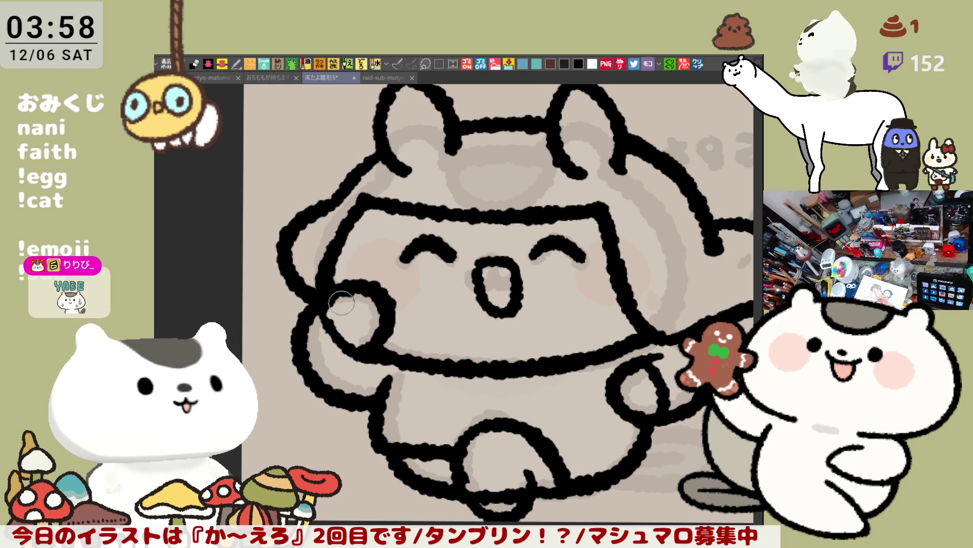
pyautogui.moveTo(547, 183)
pyautogui.mouseDown()
pyautogui.moveTo(412, 224)
pyautogui.moveTo(402, 205)
pyautogui.moveTo(423, 280)
pyautogui.mouseUp()
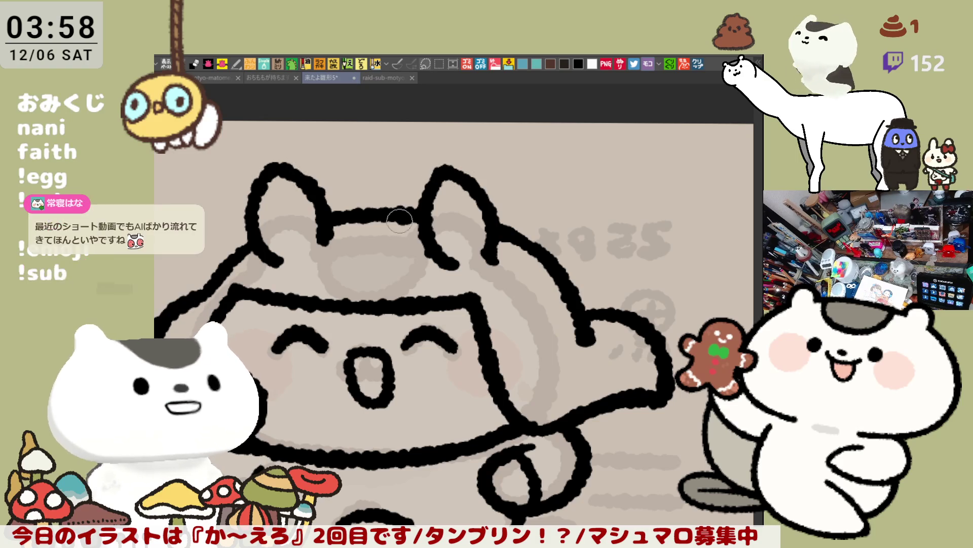
pyautogui.scroll(-2, 408, 206)
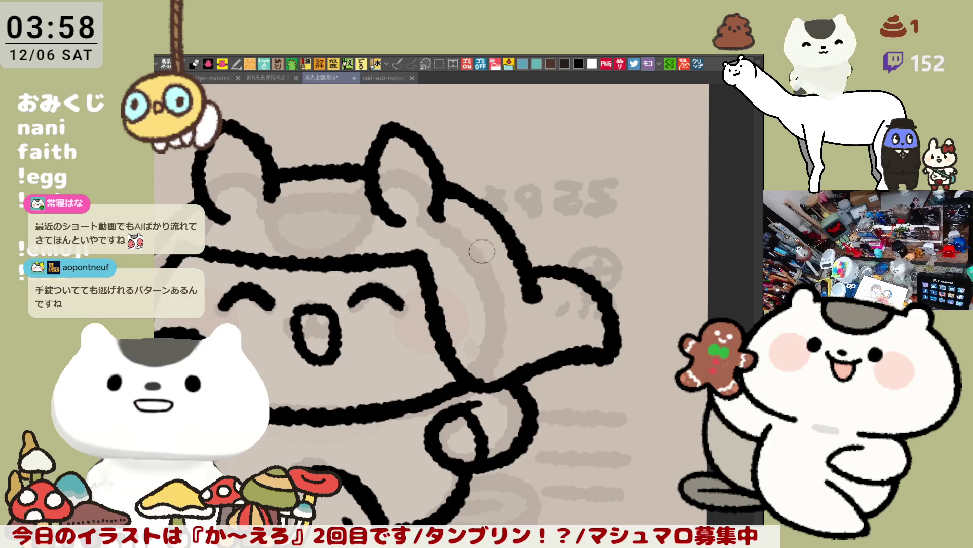
pyautogui.hscroll(-3, 488, 247)
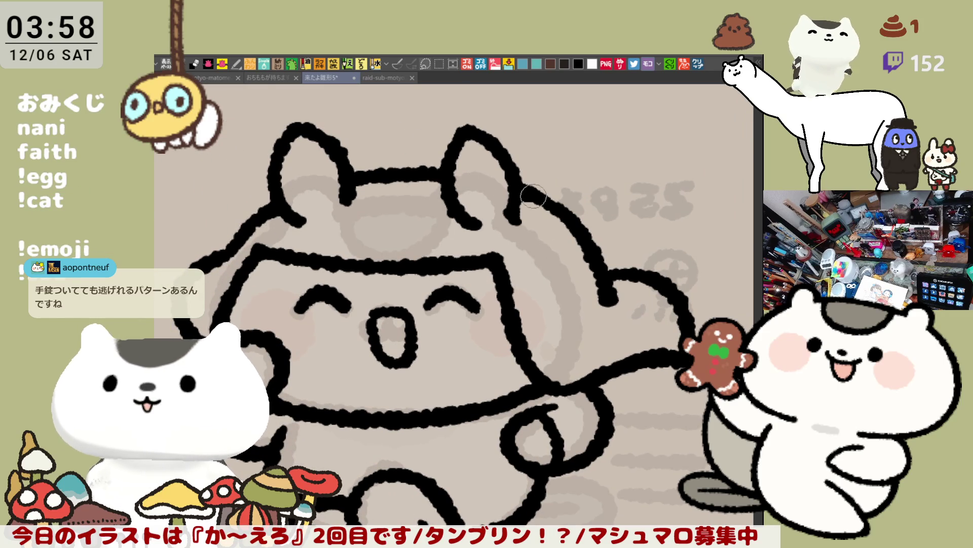
pyautogui.scroll(-2, 550, 212)
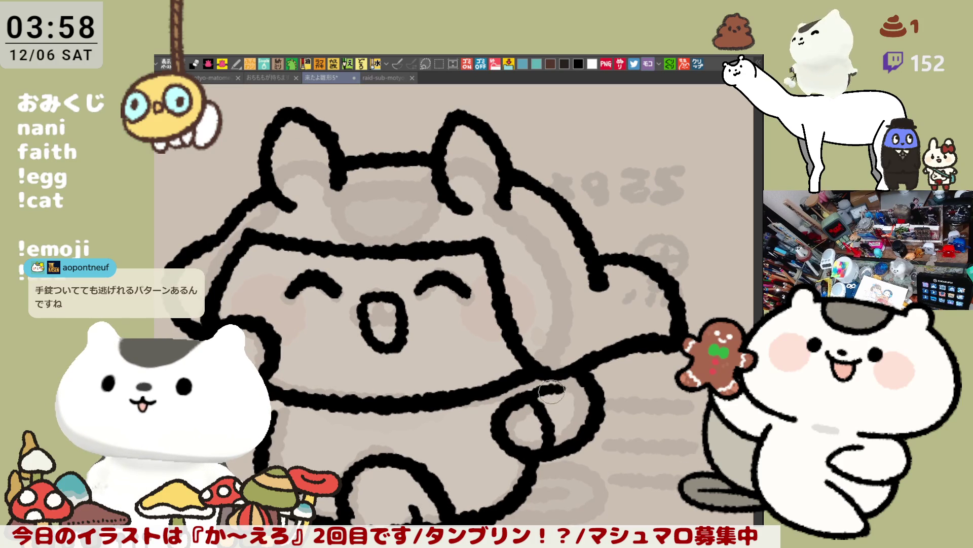
pyautogui.scroll(-3, 583, 387)
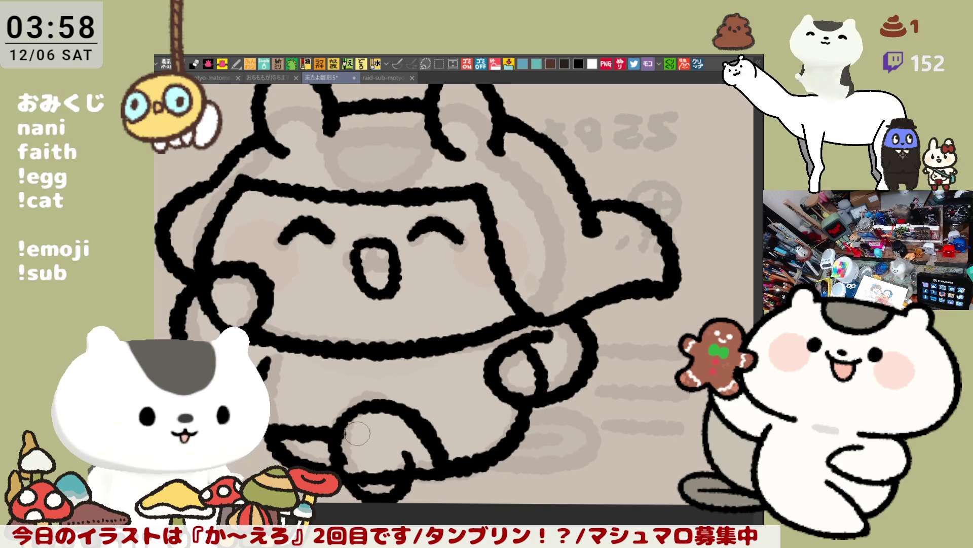
pyautogui.scroll(5, 456, 193)
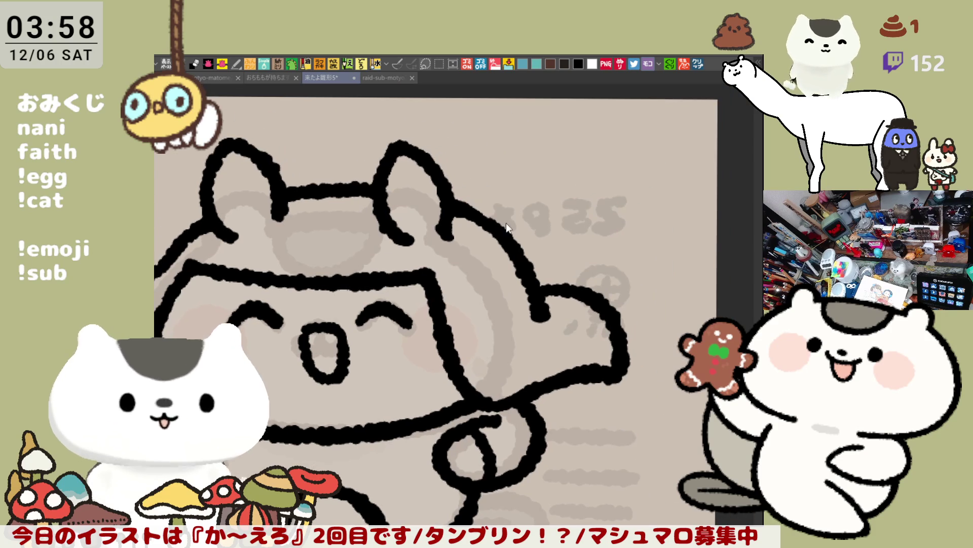
# - Draw the top and lower arm lines reaching up and right from the ear
pyautogui.moveTo(453, 192); pyautogui.dragTo(607, 187)
pyautogui.hotkey('ctrl', 'z')
pyautogui.moveTo(446, 189); pyautogui.dragTo(490, 178)
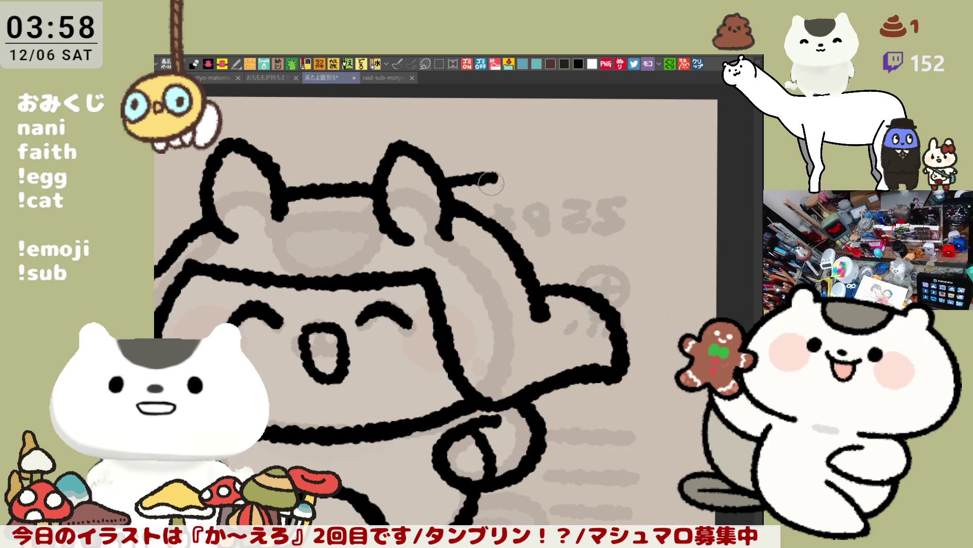
pyautogui.moveTo(489, 213); pyautogui.dragTo(532, 178)
pyautogui.hotkey('ctrl', 'z')
pyautogui.hotkey('ctrl', 'z')
pyautogui.moveTo(446, 189); pyautogui.dragTo(505, 176)
pyautogui.moveTo(484, 212)
pyautogui.mouseDown()
pyautogui.moveTo(518, 199)
pyautogui.moveTo(575, 134)
pyautogui.mouseUp()
pyautogui.hotkey('ctrl', 'z')
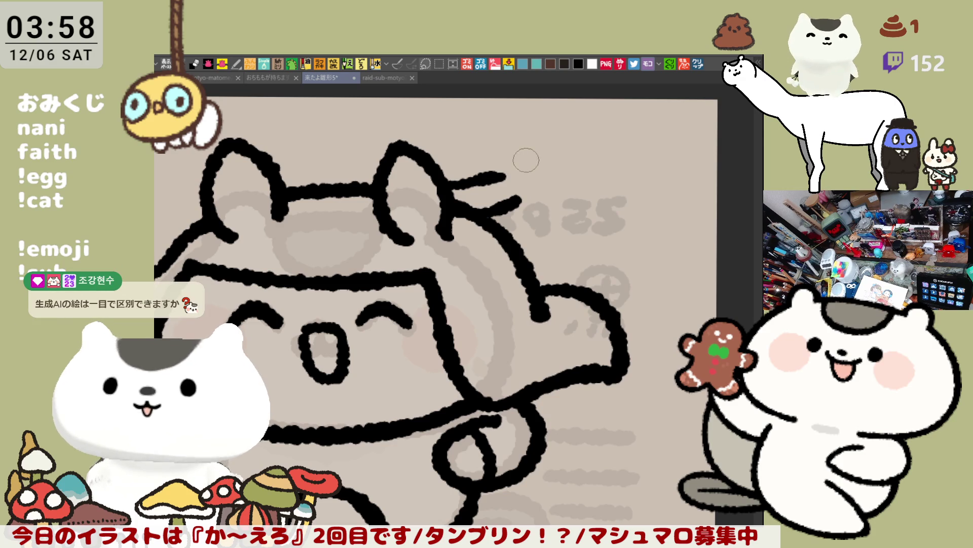
pyautogui.moveTo(499, 175)
pyautogui.mouseDown()
pyautogui.moveTo(564, 142)
pyautogui.moveTo(609, 172)
pyautogui.mouseUp()
pyautogui.hotkey('ctrl', 'z')
pyautogui.hotkey('ctrl', 'z')
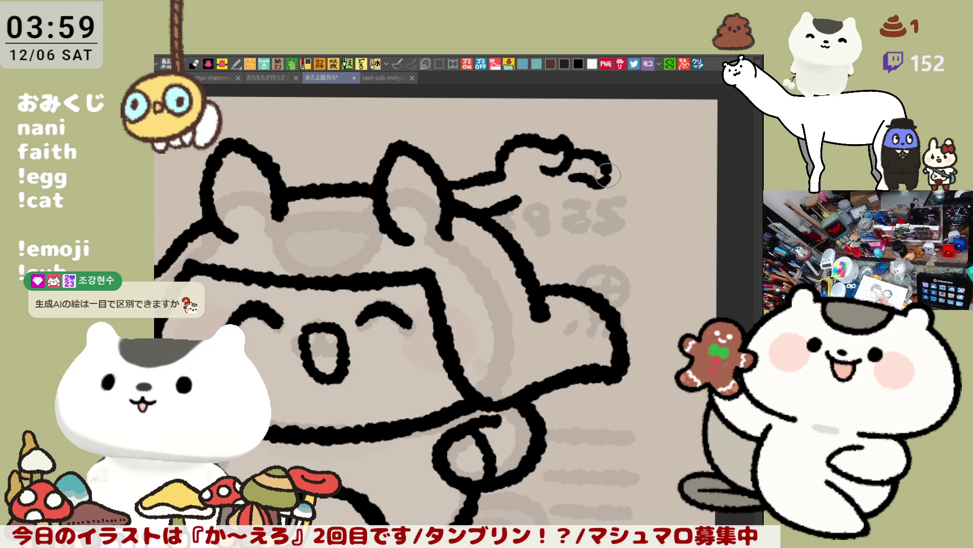
# - Draw the lower edge toward the curled hand and reinforce the hand's top outline
pyautogui.moveTo(522, 197); pyautogui.dragTo(588, 178)
pyautogui.hotkey('ctrl', 'z')
pyautogui.moveTo(509, 200)
pyautogui.mouseDown()
pyautogui.moveTo(563, 205)
pyautogui.moveTo(600, 193)
pyautogui.mouseUp()
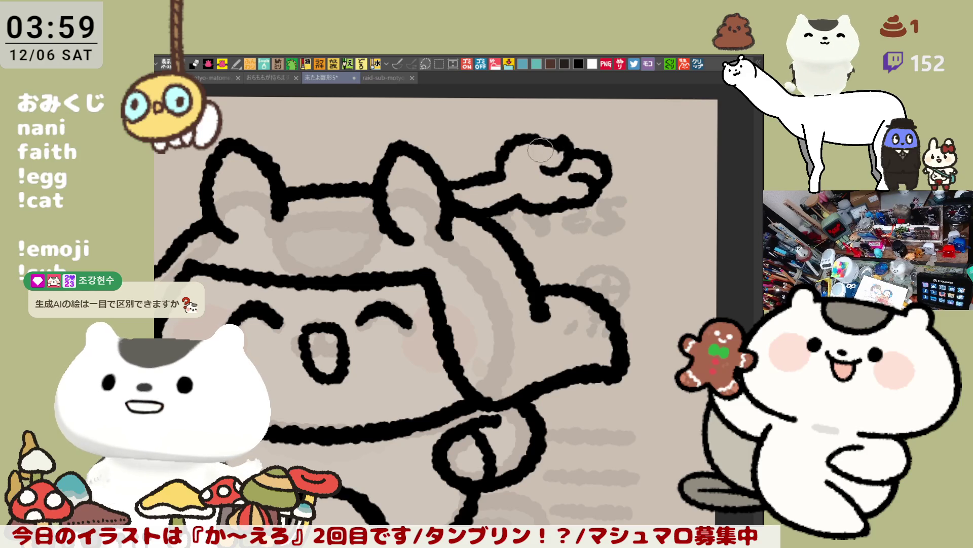
pyautogui.moveTo(528, 138); pyautogui.dragTo(552, 142)
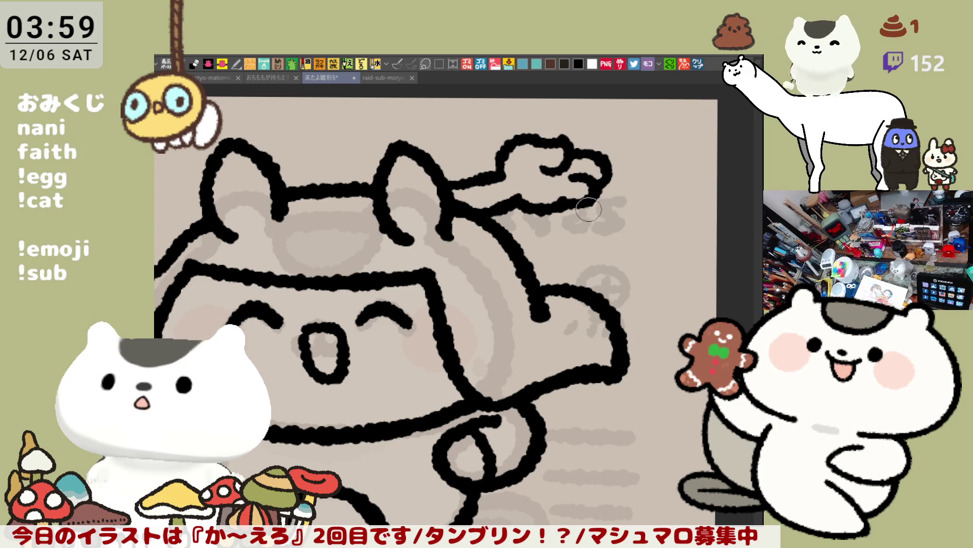
# - With the view mirrored, erase the stray line between the hand and the ear
pyautogui.press('h')
pyautogui.moveTo(406, 175)
pyautogui.mouseDown()
pyautogui.moveTo(372, 211)
pyautogui.moveTo(403, 184)
pyautogui.moveTo(390, 206)
pyautogui.moveTo(431, 187)
pyautogui.mouseUp()
pyautogui.click(429, 177)
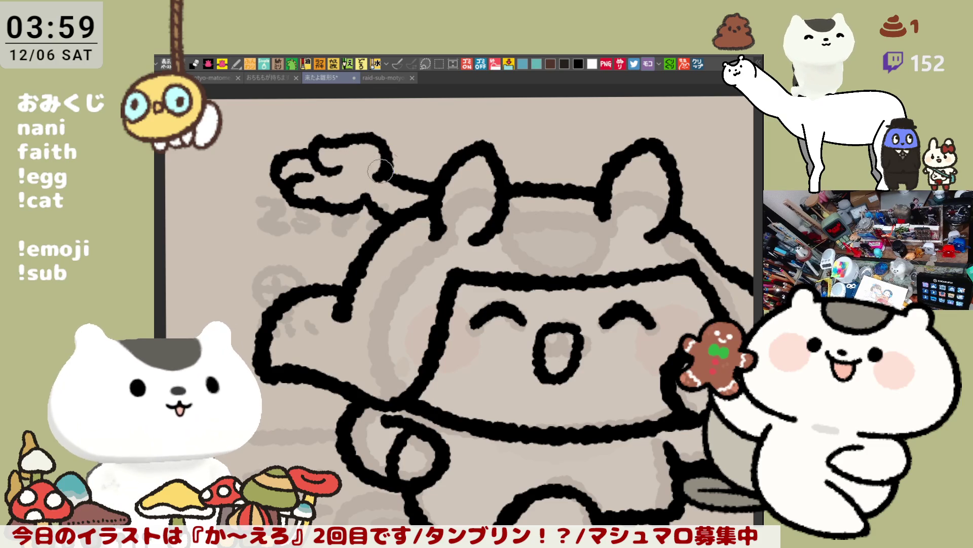
pyautogui.moveTo(399, 150); pyautogui.dragTo(333, 197)
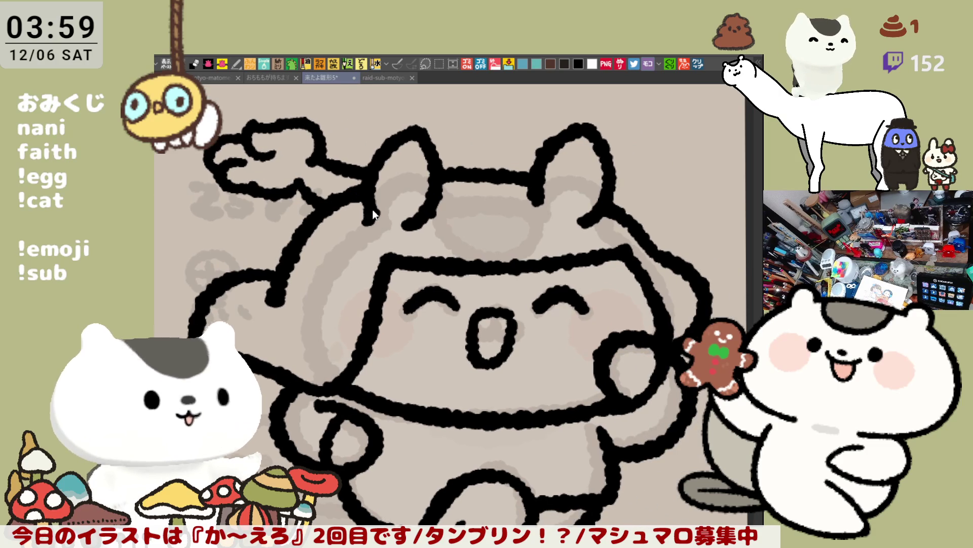
pyautogui.press('h')
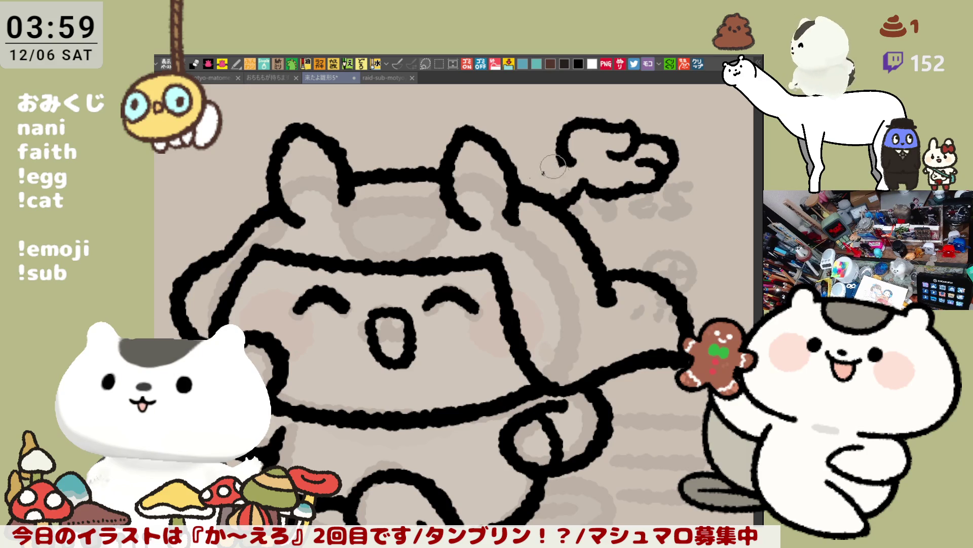
# - Connect the right ear to the raised hand and extend the arm line toward it
pyautogui.moveTo(518, 181); pyautogui.dragTo(563, 164)
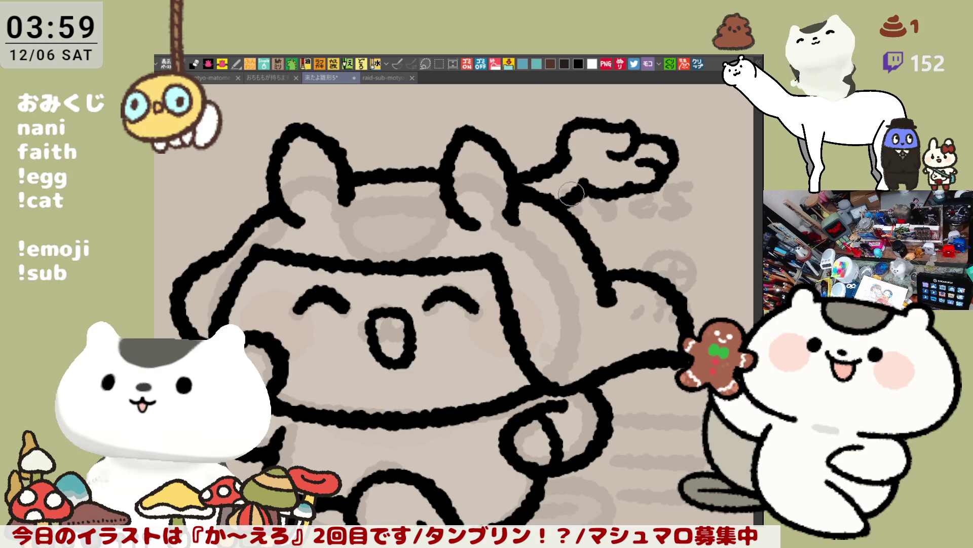
pyautogui.moveTo(571, 192); pyautogui.dragTo(520, 188)
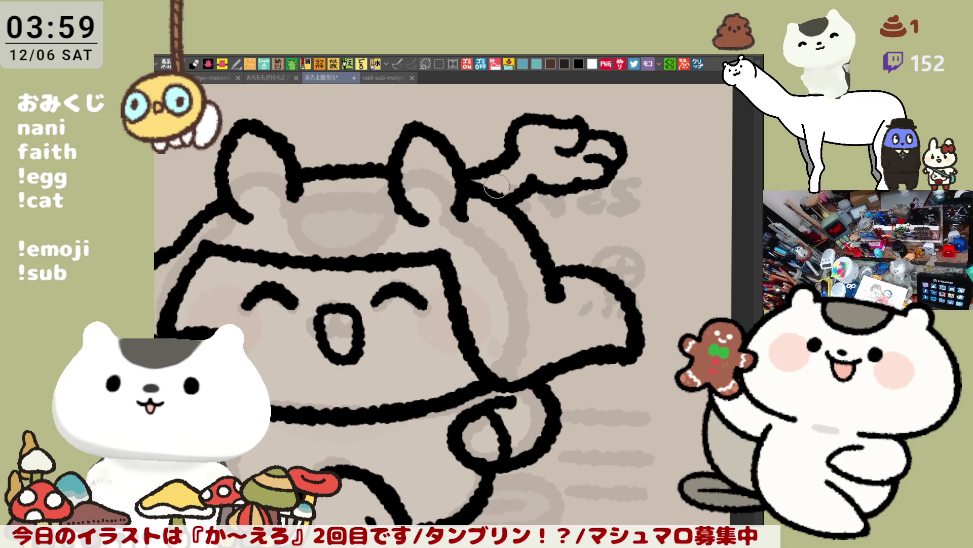
pyautogui.moveTo(509, 237); pyautogui.dragTo(529, 252)
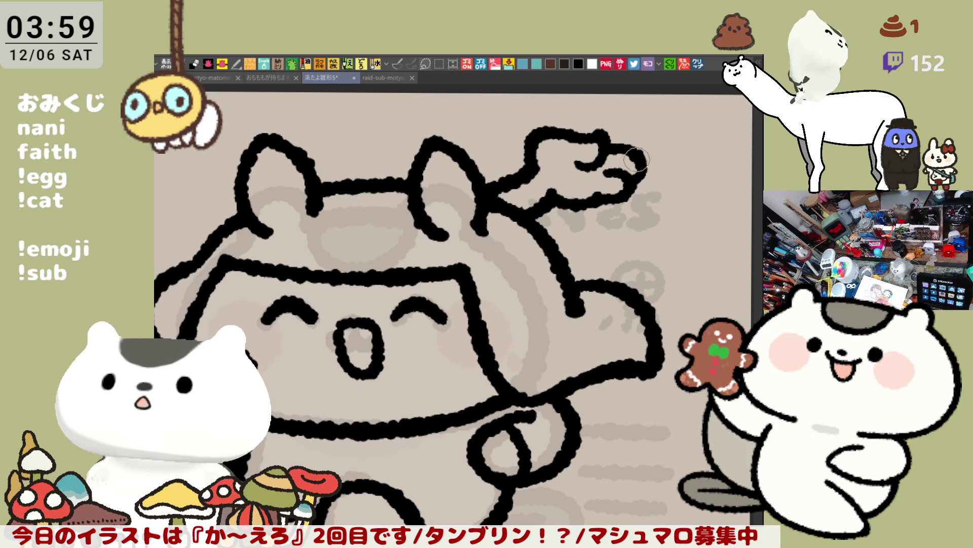
pyautogui.moveTo(618, 210); pyautogui.dragTo(566, 205)
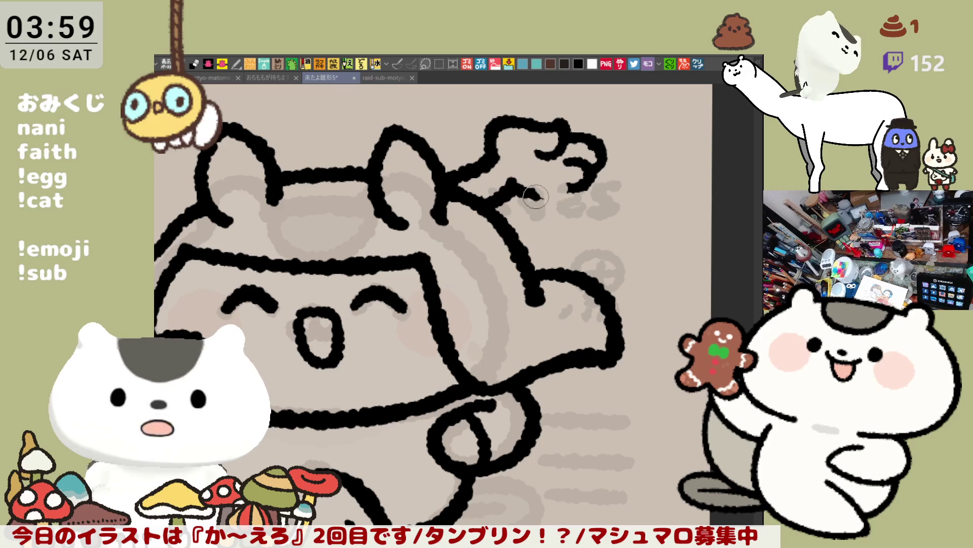
pyautogui.moveTo(538, 196); pyautogui.dragTo(563, 205)
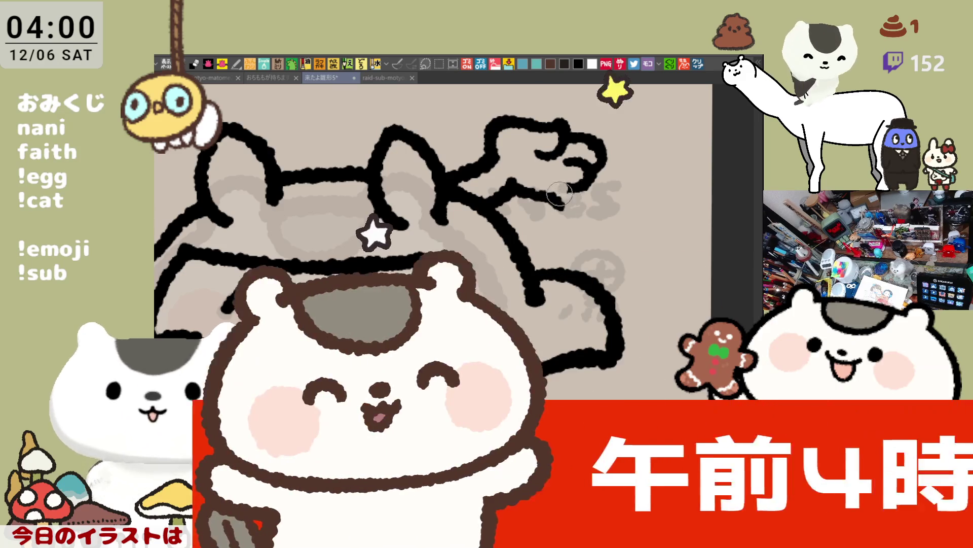
# - Redraw the end of the arm line toward the hand
pyautogui.hotkey('ctrl', 'z')
pyautogui.moveTo(553, 197); pyautogui.dragTo(560, 206)
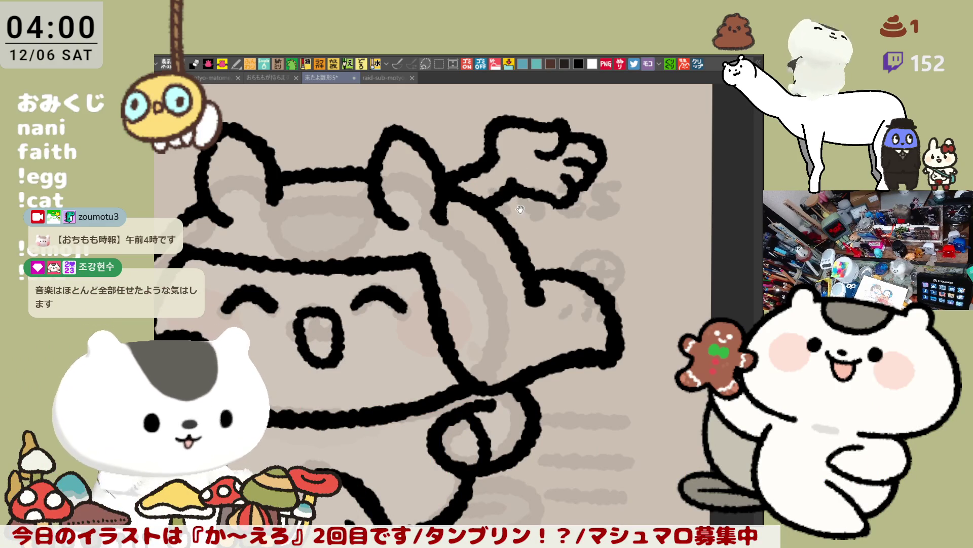
pyautogui.moveTo(519, 206); pyautogui.dragTo(497, 190)
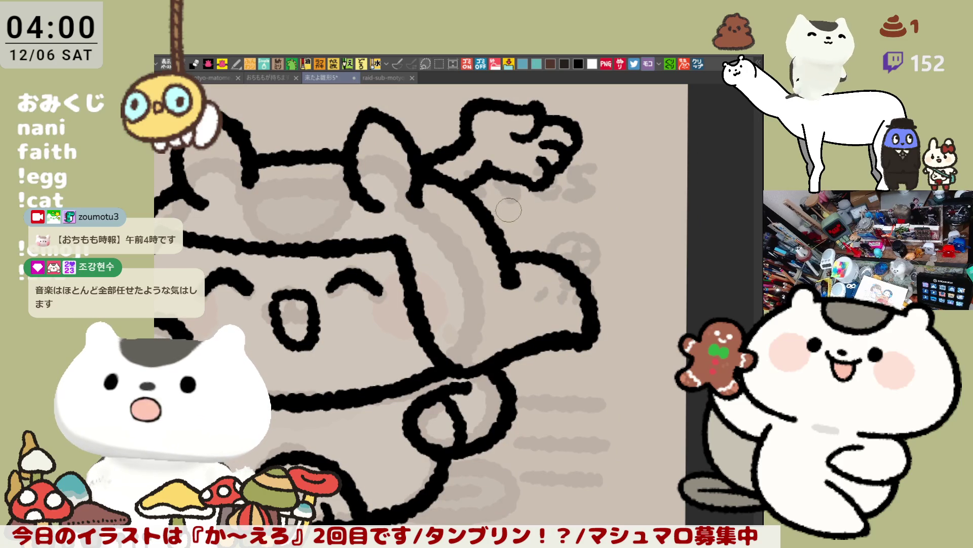
pyautogui.moveTo(515, 217); pyautogui.dragTo(587, 298)
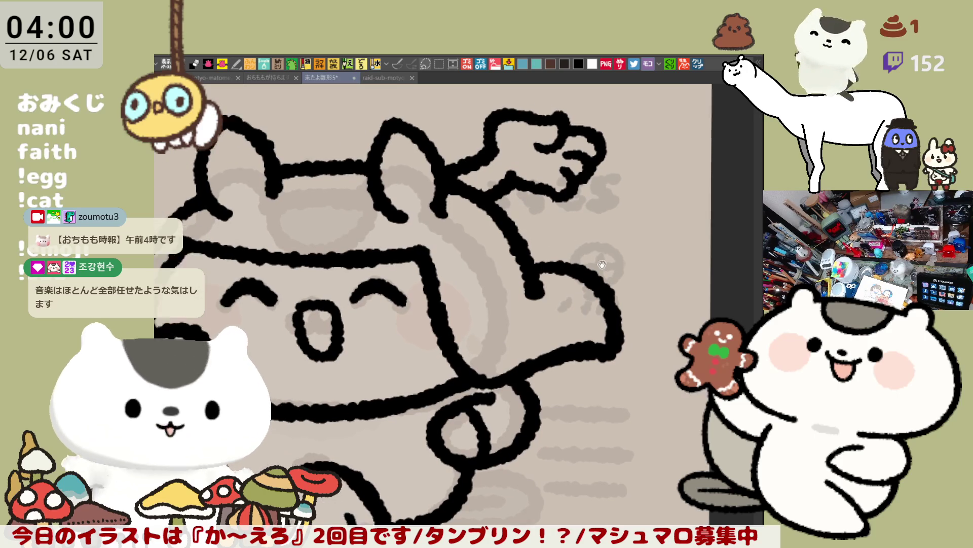
# - With the view mirrored, erase the arm–ear join and redraw it as a thicker connecting stroke
pyautogui.press('h')
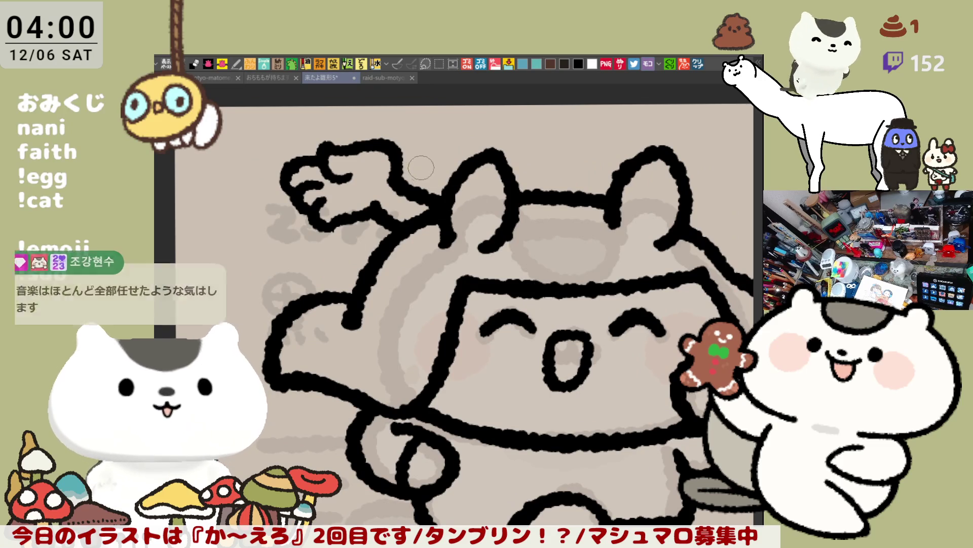
pyautogui.moveTo(385, 168); pyautogui.dragTo(418, 202)
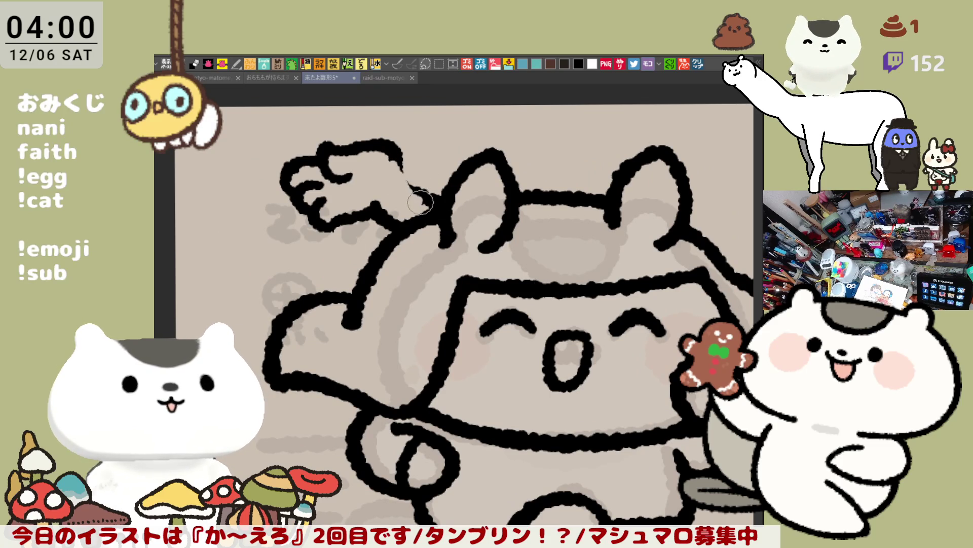
pyautogui.moveTo(386, 145); pyautogui.dragTo(431, 200)
pyautogui.hotkey('ctrl', 'z')
pyautogui.moveTo(387, 144); pyautogui.dragTo(443, 195)
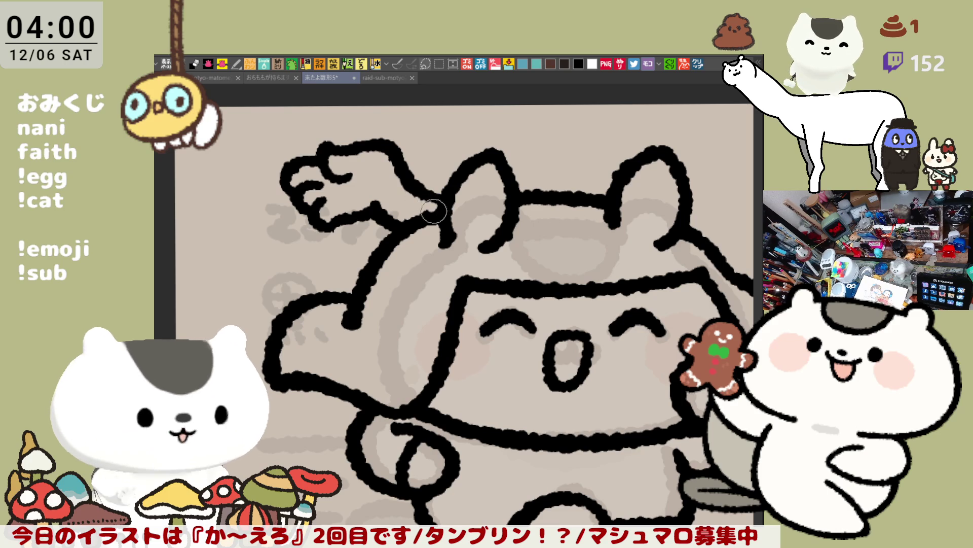
pyautogui.click(439, 204)
pyautogui.moveTo(440, 212); pyautogui.dragTo(427, 194)
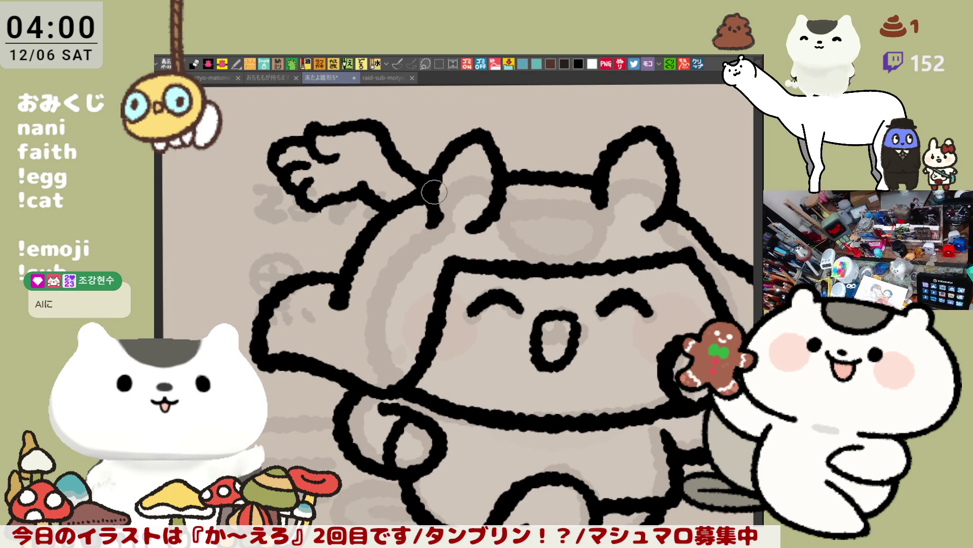
# - With the view mirrored, erase the old outline along the top of the raised arm
pyautogui.press('h')
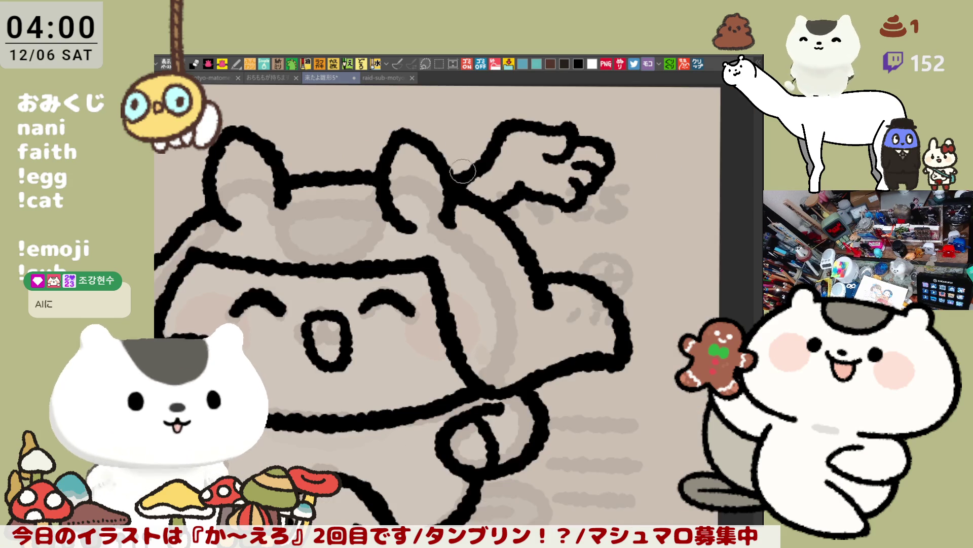
pyautogui.moveTo(489, 139)
pyautogui.mouseDown()
pyautogui.moveTo(531, 151)
pyautogui.moveTo(610, 127)
pyautogui.mouseUp()
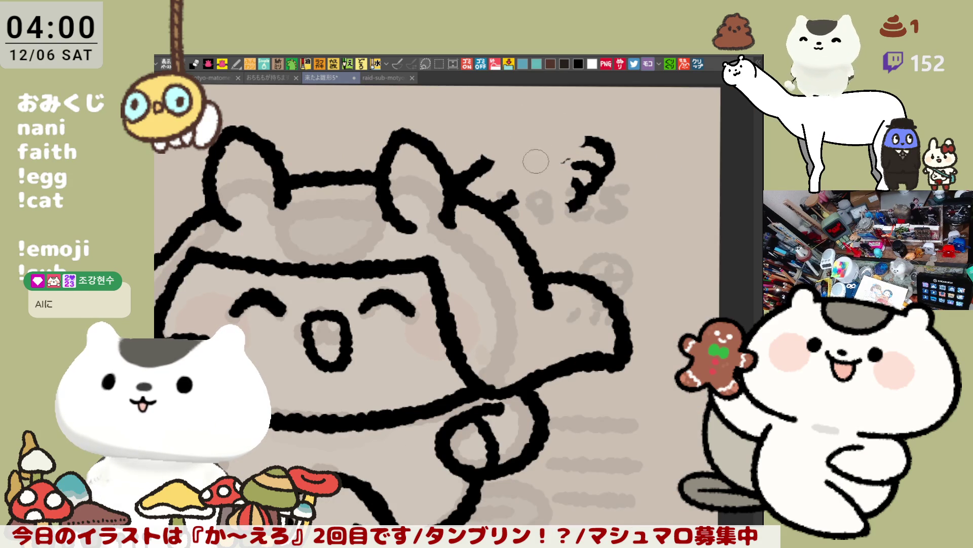
pyautogui.moveTo(474, 155)
pyautogui.mouseDown()
pyautogui.moveTo(500, 173)
pyautogui.moveTo(507, 114)
pyautogui.mouseUp()
pyautogui.hotkey('ctrl', 'z')
pyautogui.moveTo(477, 170)
pyautogui.mouseDown()
pyautogui.moveTo(532, 147)
pyautogui.moveTo(522, 137)
pyautogui.mouseUp()
pyautogui.hotkey('ctrl', 'z')
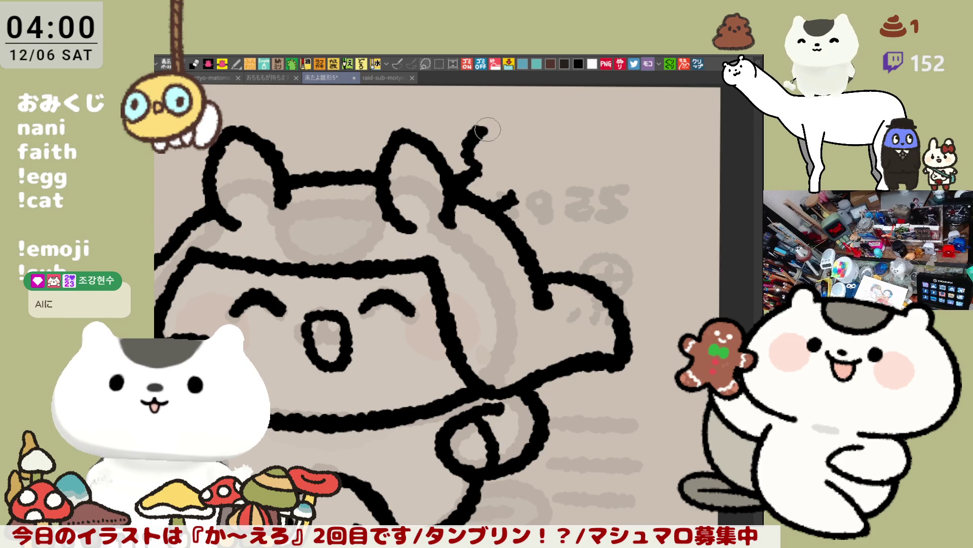
# - Draw a curly, looping tuft outline beside the right ear
pyautogui.moveTo(504, 203); pyautogui.dragTo(558, 187)
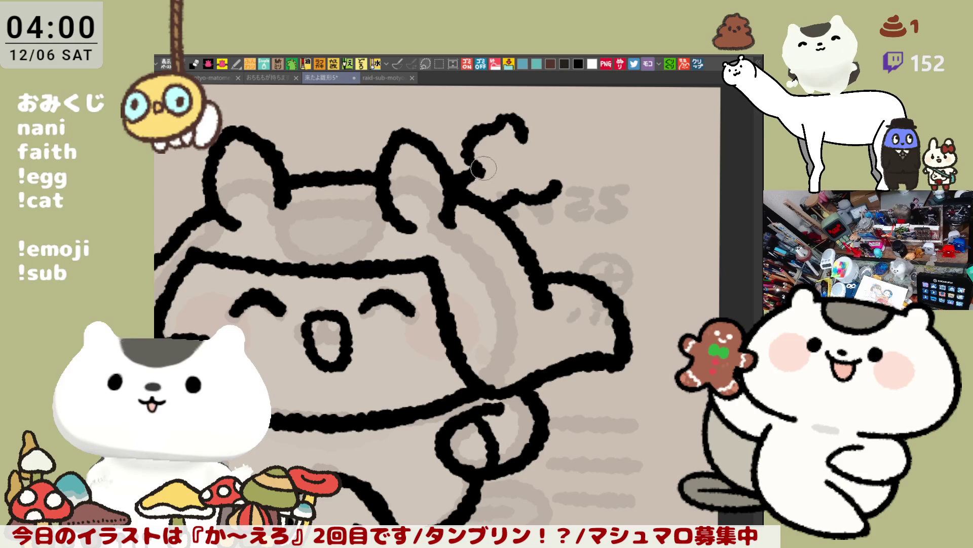
pyautogui.moveTo(525, 130); pyautogui.dragTo(547, 145)
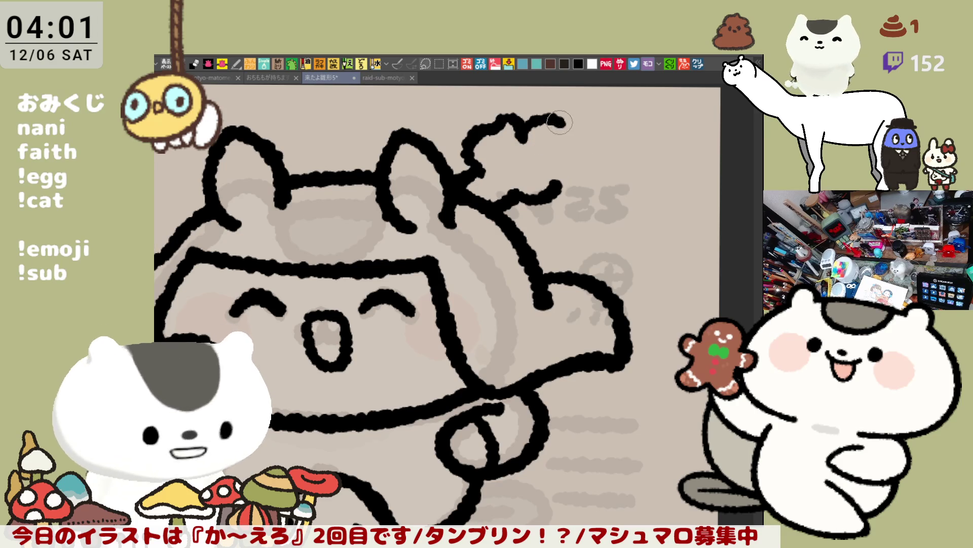
pyautogui.moveTo(562, 128)
pyautogui.mouseDown()
pyautogui.moveTo(578, 166)
pyautogui.moveTo(574, 177)
pyautogui.moveTo(551, 181)
pyautogui.moveTo(558, 189)
pyautogui.mouseUp()
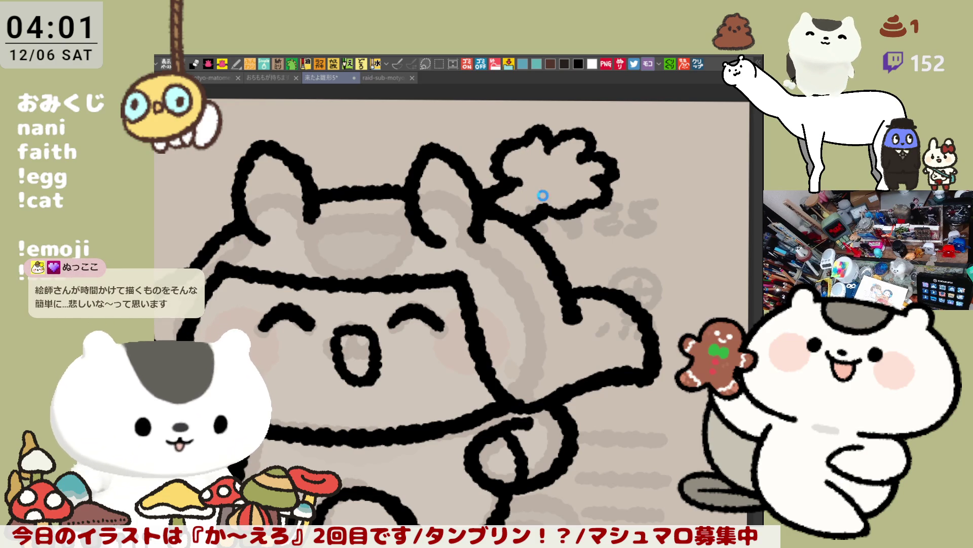
pyautogui.moveTo(528, 210)
pyautogui.mouseDown()
pyautogui.moveTo(499, 192)
pyautogui.moveTo(518, 217)
pyautogui.mouseUp()
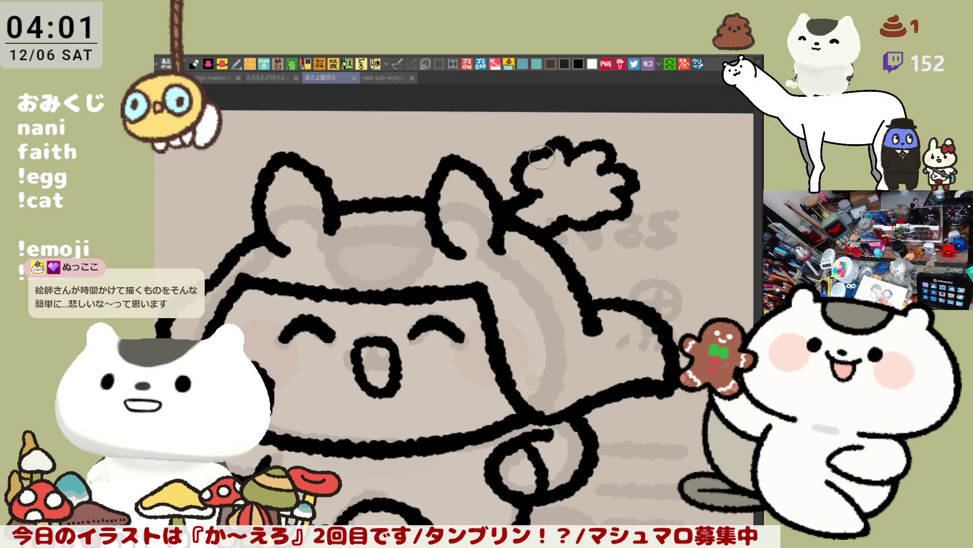
pyautogui.moveTo(563, 225)
pyautogui.mouseDown()
pyautogui.moveTo(520, 235)
pyautogui.moveTo(535, 200)
pyautogui.moveTo(554, 192)
pyautogui.mouseUp()
pyautogui.scroll(1, 520, 235)
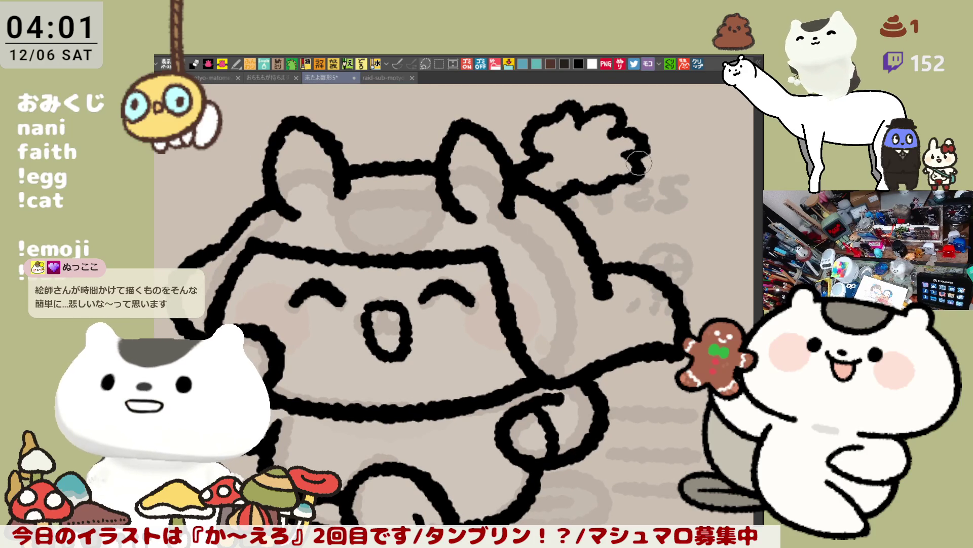
# - Try extending the inner line of the right ear, then undo it
pyautogui.moveTo(471, 252); pyautogui.dragTo(474, 234)
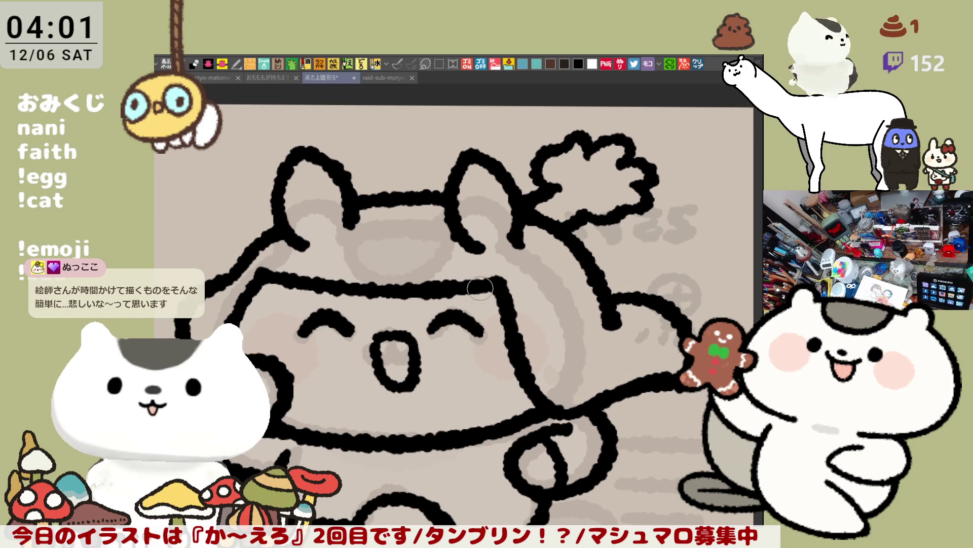
pyautogui.moveTo(445, 297); pyautogui.dragTo(472, 319)
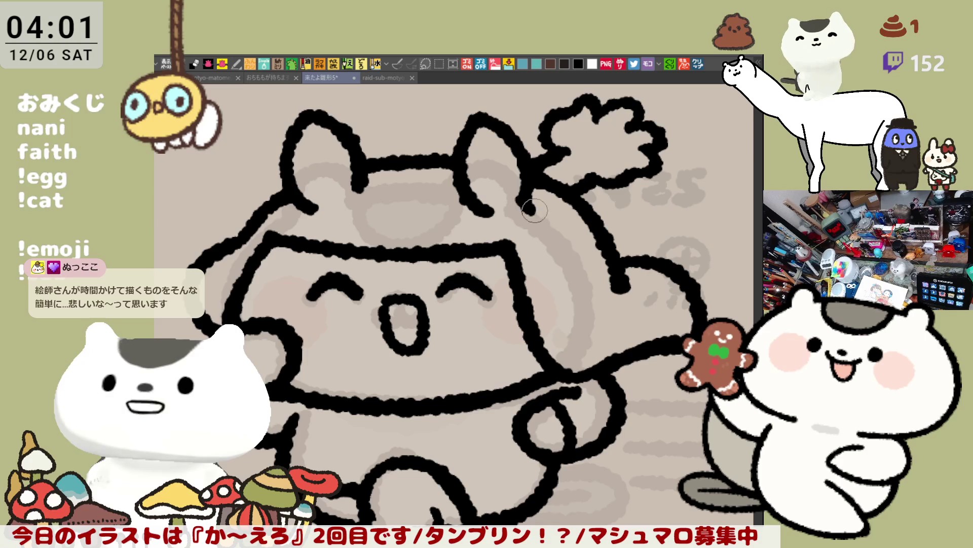
pyautogui.moveTo(477, 202); pyautogui.dragTo(499, 219)
pyautogui.hotkey('ctrl', 'z')
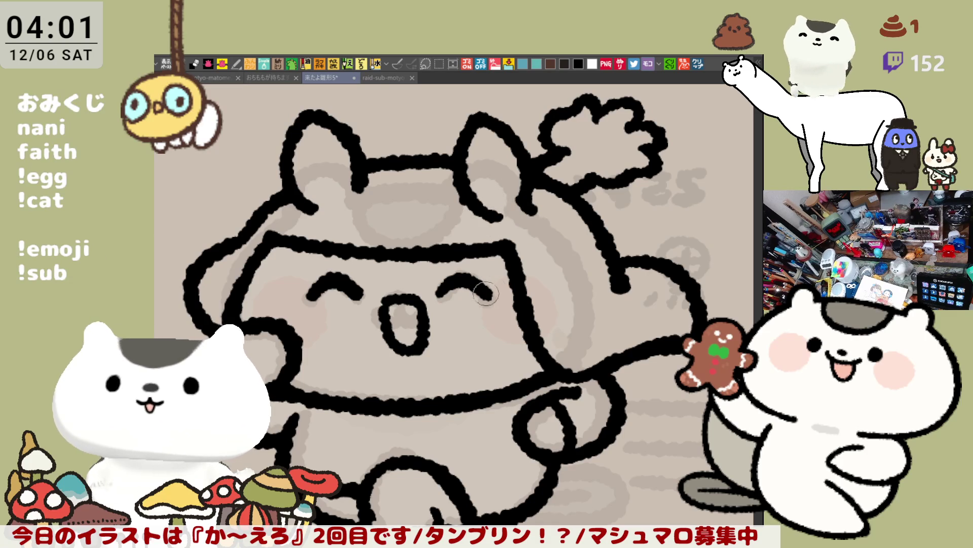
# - Thicken the outline where the arm meets the body
pyautogui.moveTo(485, 287); pyautogui.dragTo(537, 304)
pyautogui.moveTo(388, 162); pyautogui.dragTo(388, 138)
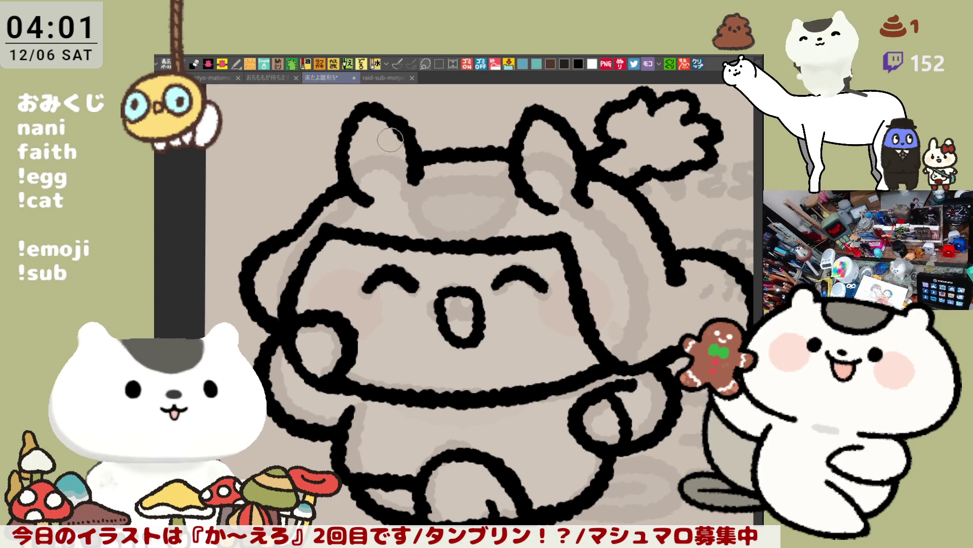
pyautogui.moveTo(454, 218); pyautogui.dragTo(373, 220)
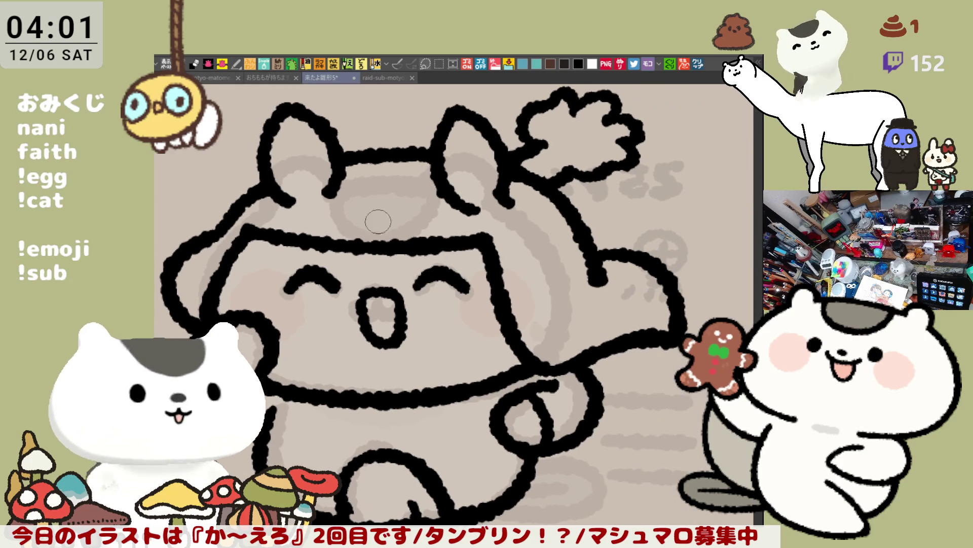
pyautogui.moveTo(549, 364); pyautogui.dragTo(569, 388)
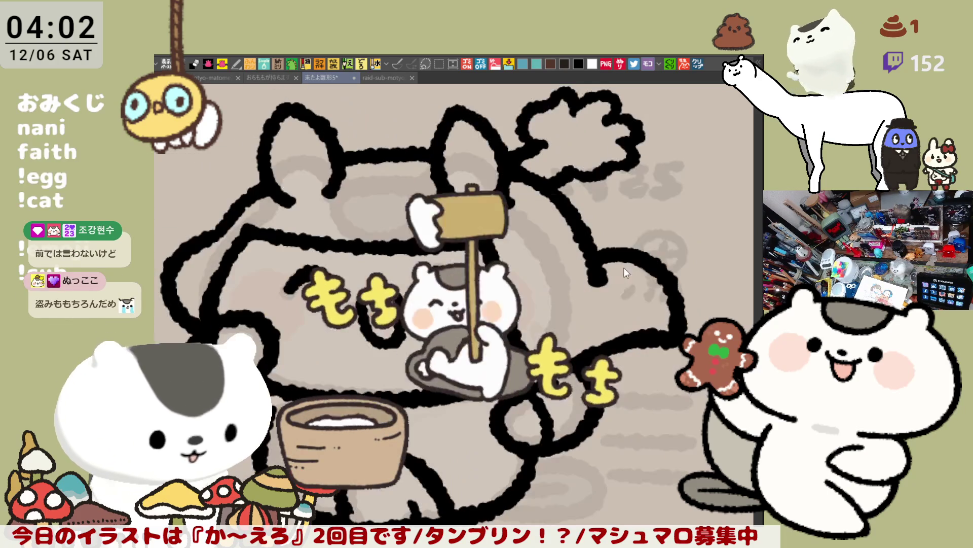
# - Zoom in and draw a thicker curved line running up-right off the cat's body
pyautogui.scroll(3, 541, 316)
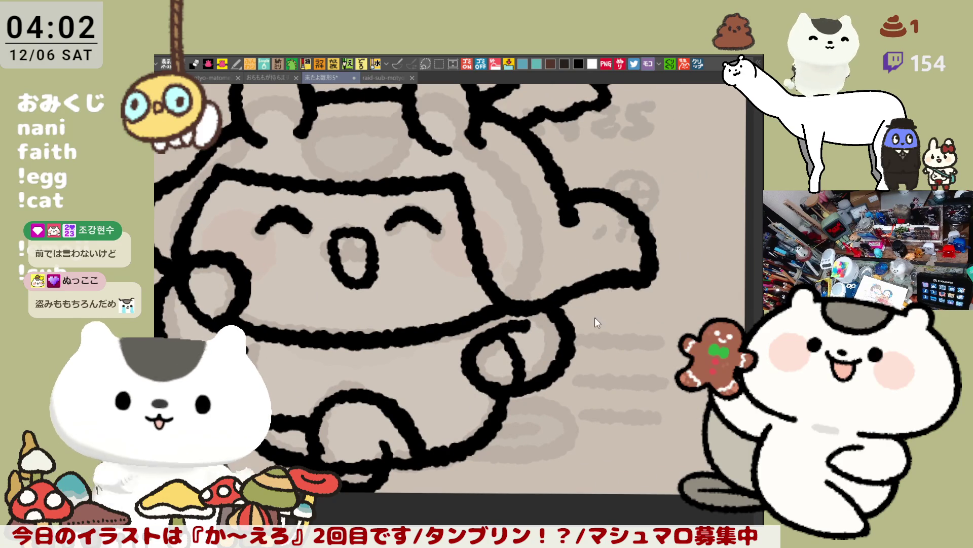
pyautogui.moveTo(570, 317); pyautogui.dragTo(611, 286)
pyautogui.hotkey('ctrl', 'z')
pyautogui.moveTo(567, 317); pyautogui.dragTo(613, 284)
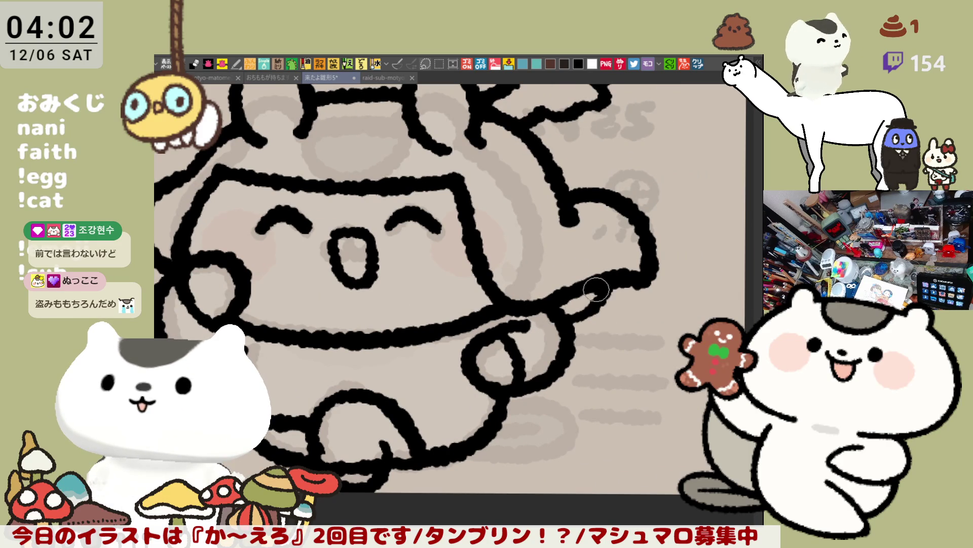
# - Draw a U-shaped line under the lower body outline and a long stroke near the bottom
pyautogui.moveTo(597, 289)
pyautogui.mouseDown()
pyautogui.moveTo(593, 349)
pyautogui.moveTo(568, 379)
pyautogui.mouseUp()
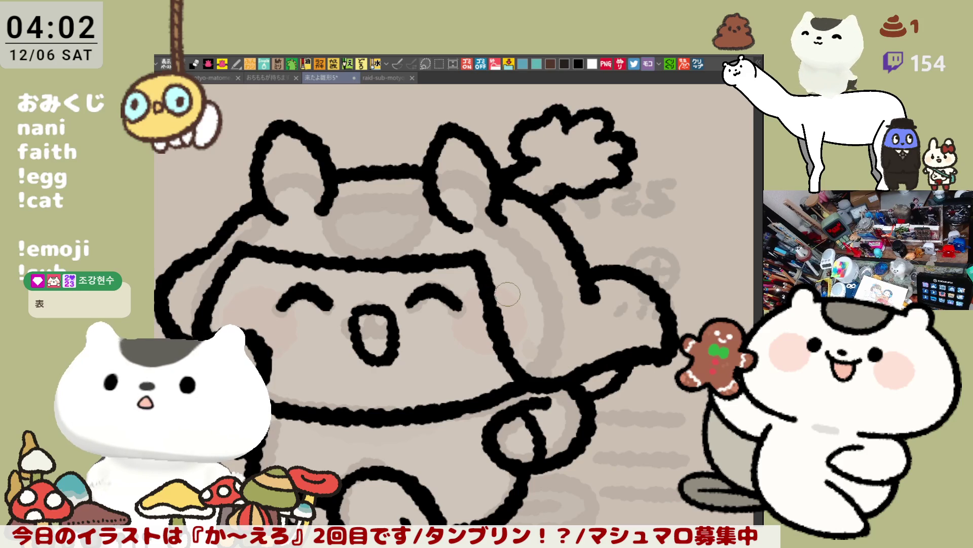
pyautogui.scroll(-1, 518, 330)
pyautogui.moveTo(519, 329); pyautogui.dragTo(526, 281)
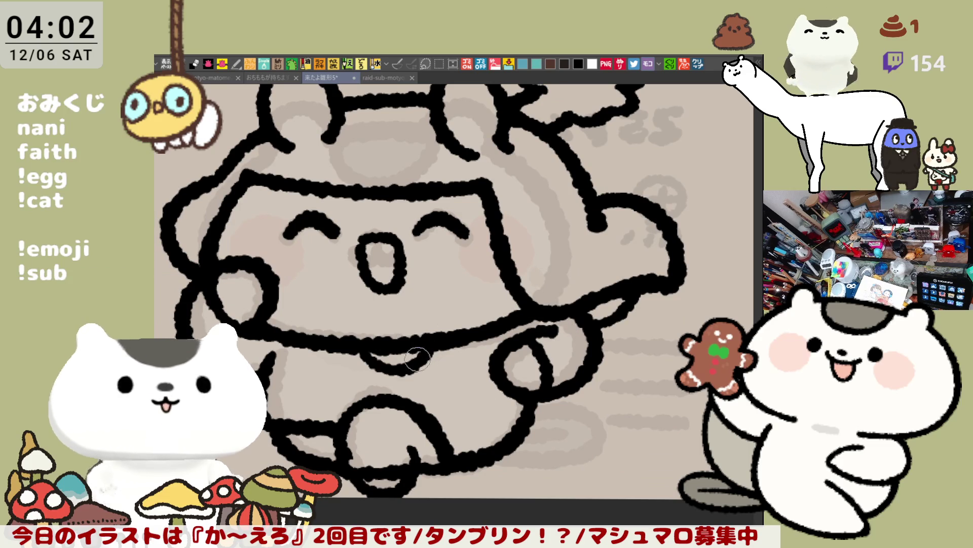
pyautogui.moveTo(375, 351); pyautogui.dragTo(436, 353)
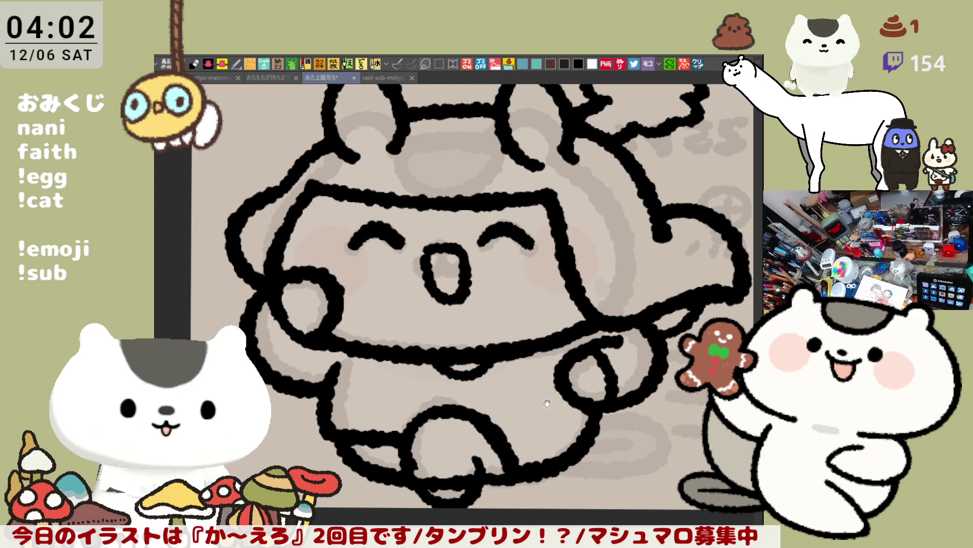
pyautogui.moveTo(465, 359); pyautogui.dragTo(361, 316)
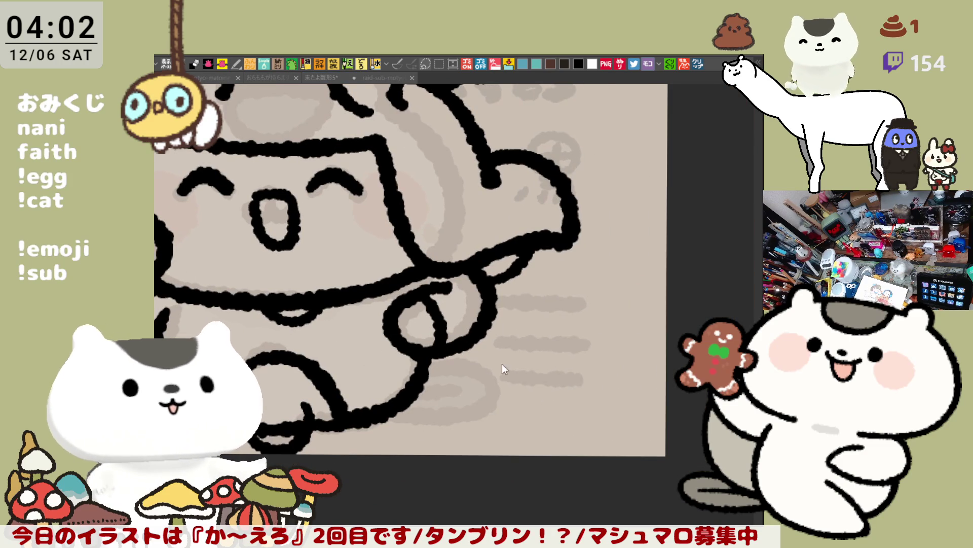
pyautogui.moveTo(393, 417)
pyautogui.mouseDown()
pyautogui.moveTo(453, 416)
pyautogui.moveTo(606, 383)
pyautogui.mouseUp()
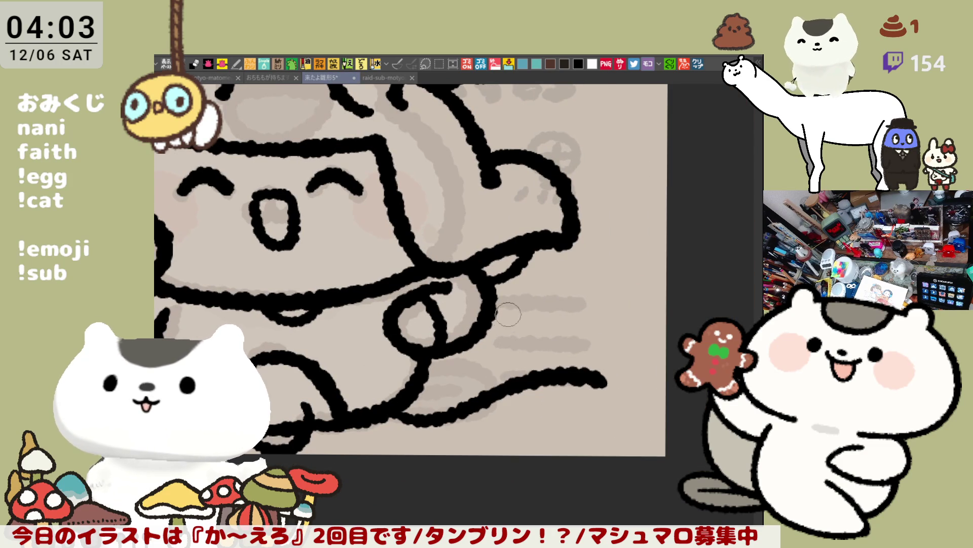
pyautogui.moveTo(488, 327); pyautogui.dragTo(621, 357)
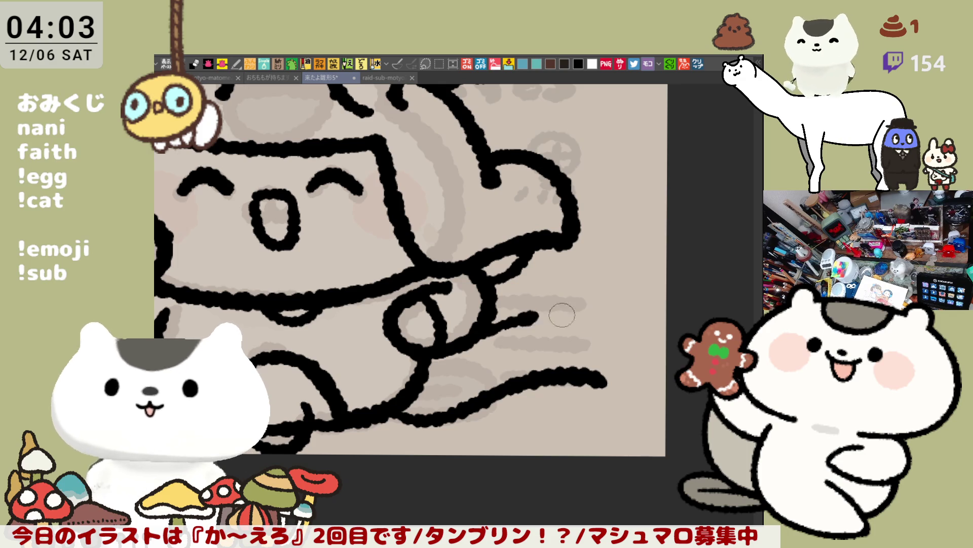
pyautogui.moveTo(435, 361)
pyautogui.mouseDown()
pyautogui.moveTo(596, 407)
pyautogui.moveTo(484, 402)
pyautogui.mouseUp()
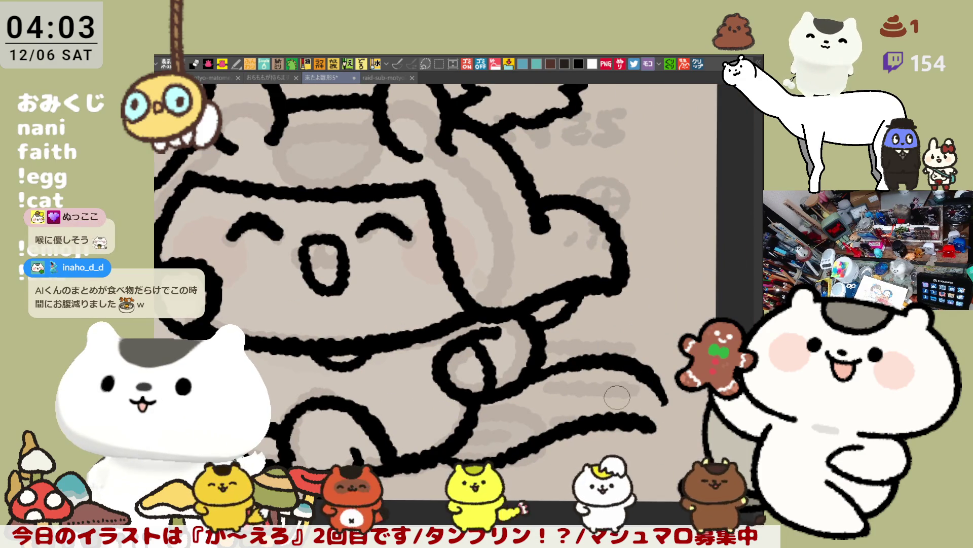
pyautogui.scroll(-1, 639, 400)
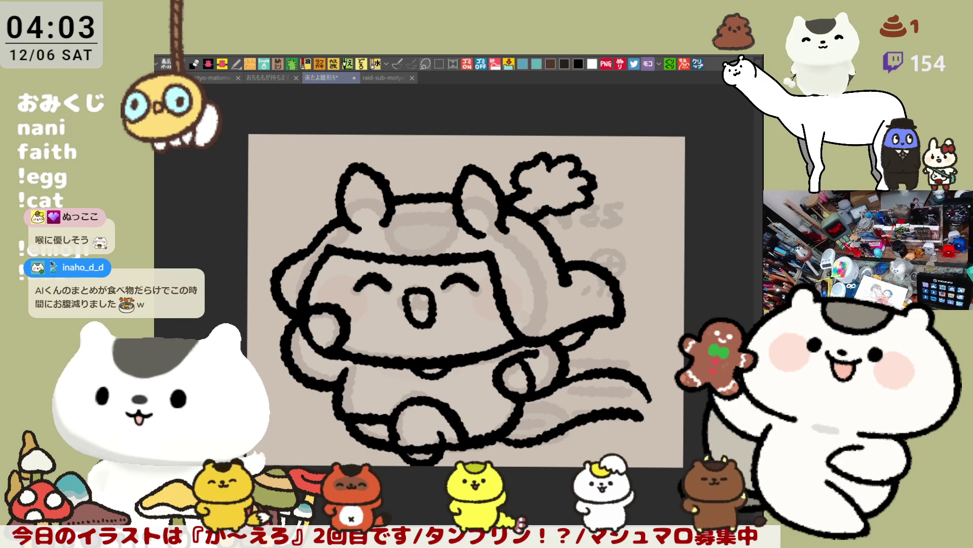
pyautogui.moveTo(584, 454); pyautogui.dragTo(569, 431)
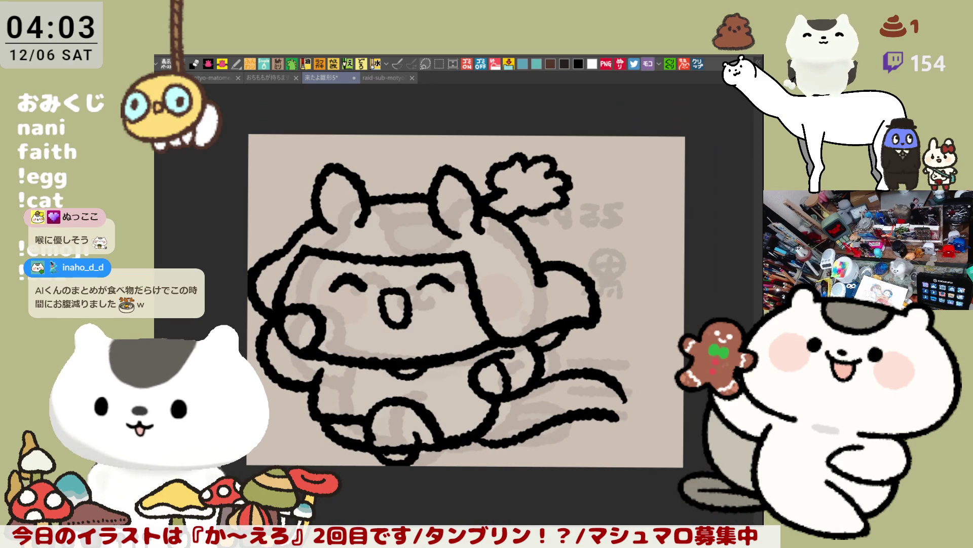
pyautogui.moveTo(633, 481); pyautogui.dragTo(568, 458)
pyautogui.scroll(1, 589, 440)
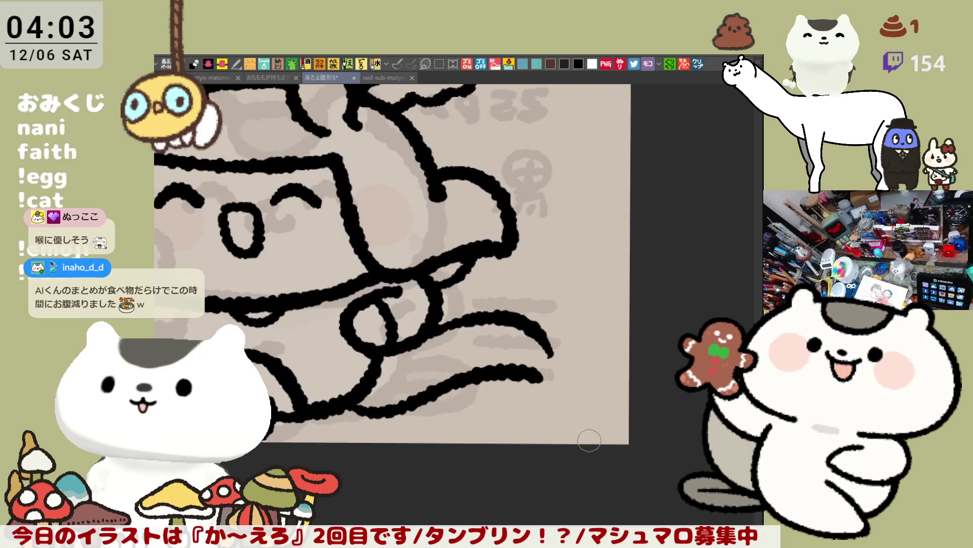
pyautogui.scroll(1, 590, 440)
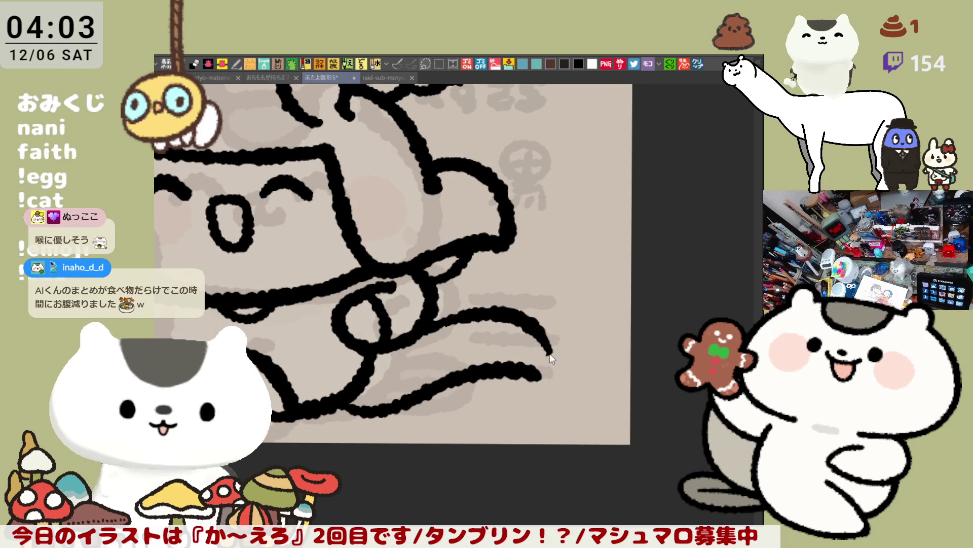
pyautogui.moveTo(546, 342); pyautogui.dragTo(543, 361)
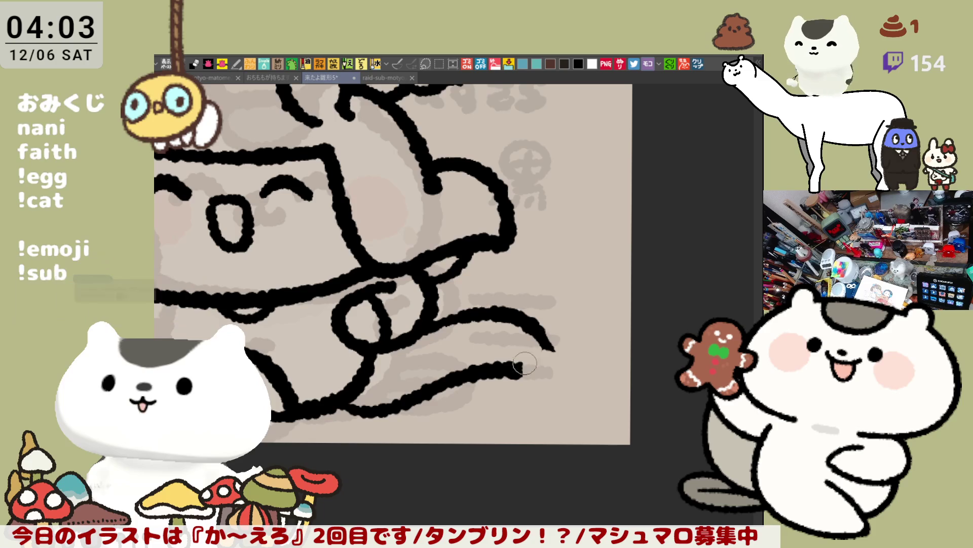
pyautogui.moveTo(519, 368); pyautogui.dragTo(551, 406)
pyautogui.hotkey('ctrl', 'z')
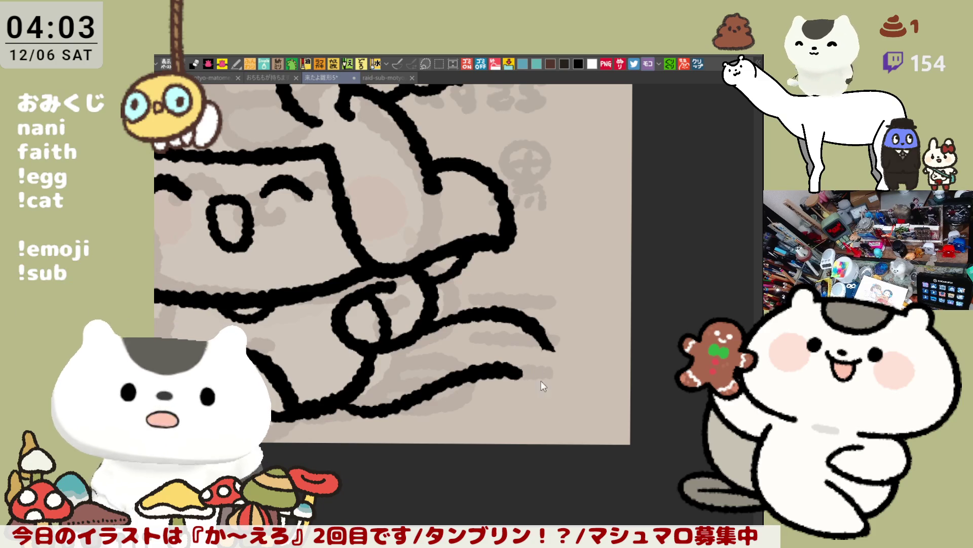
pyautogui.moveTo(521, 375); pyautogui.dragTo(572, 387)
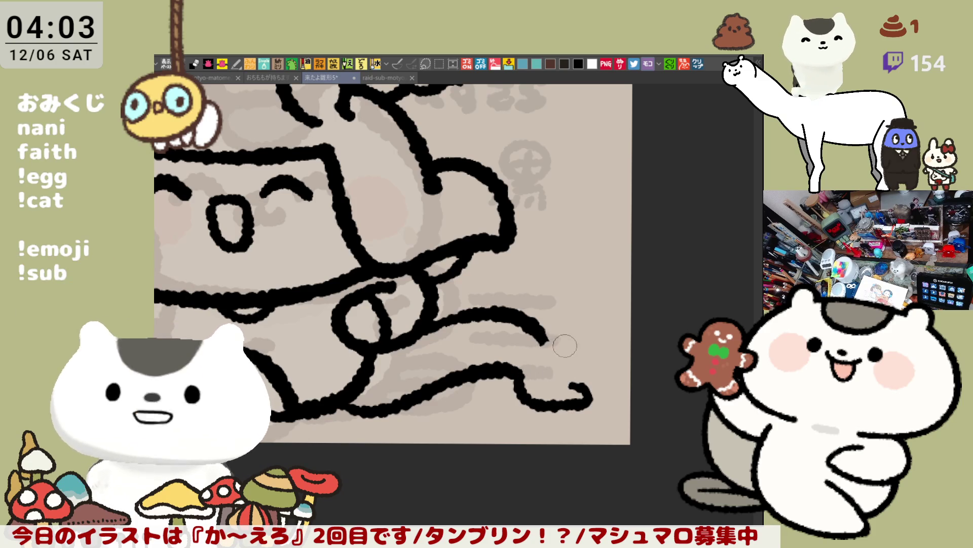
pyautogui.moveTo(542, 344)
pyautogui.mouseDown()
pyautogui.moveTo(603, 341)
pyautogui.moveTo(618, 351)
pyautogui.moveTo(603, 398)
pyautogui.moveTo(619, 383)
pyautogui.mouseUp()
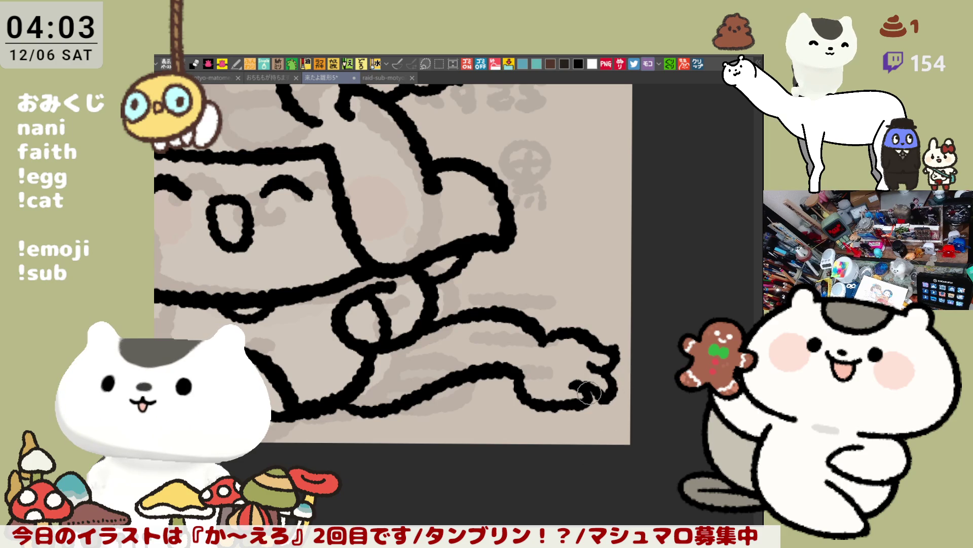
pyautogui.moveTo(558, 375); pyautogui.dragTo(548, 357)
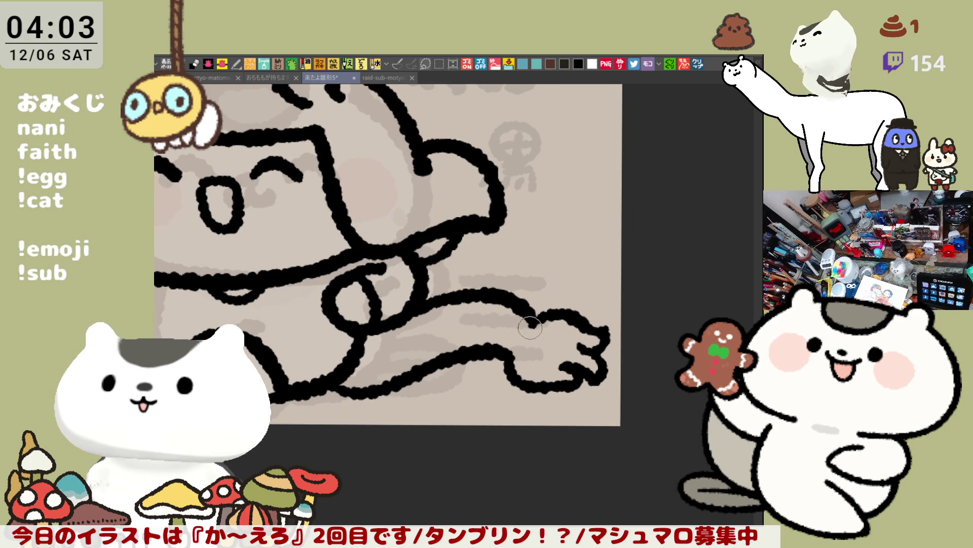
pyautogui.hscroll(-1, 528, 365)
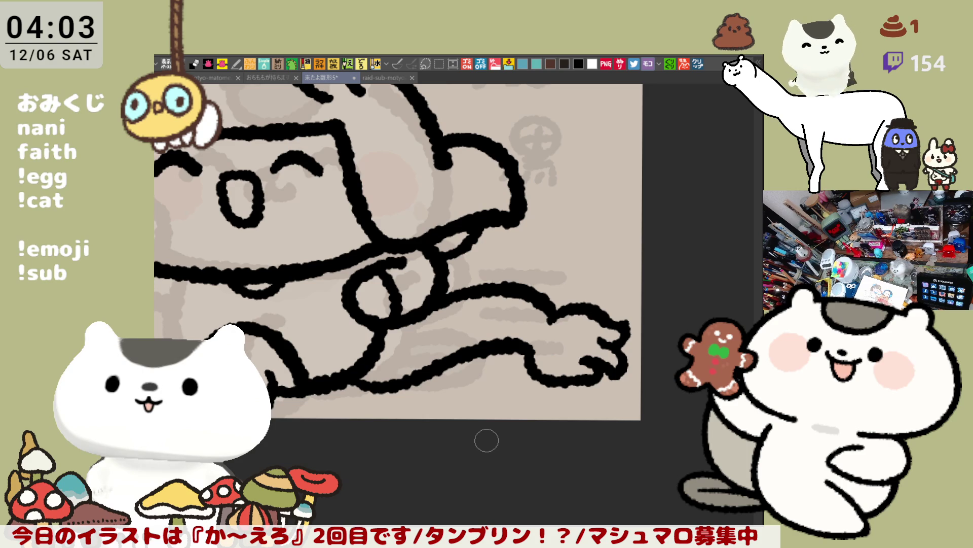
pyautogui.hscroll(-5, 466, 355)
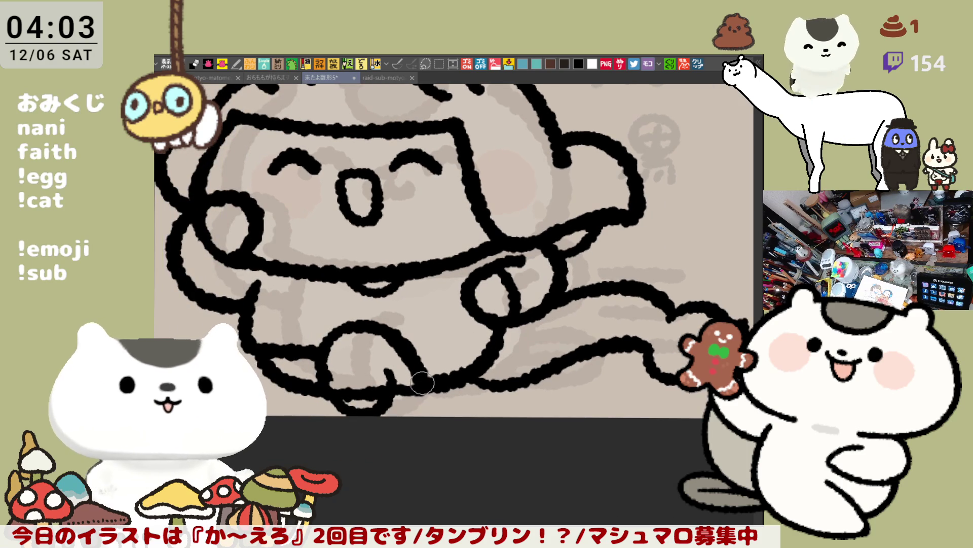
pyautogui.scroll(1, 425, 383)
# - Fit the view, lasso around the whole cat, fill it flat purple, then zoom back onto its front
pyautogui.scroll(4, 425, 384)
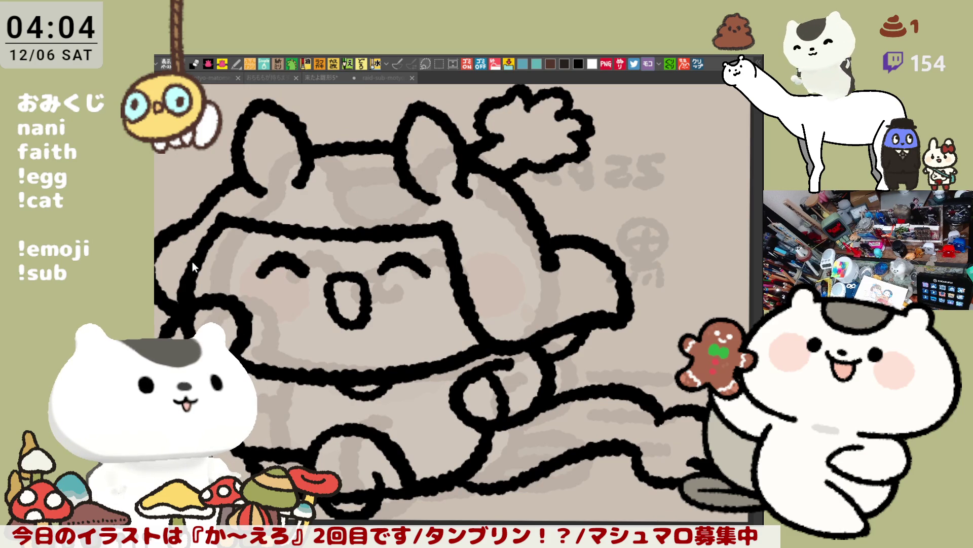
pyautogui.hotkey('ctrl', '0')
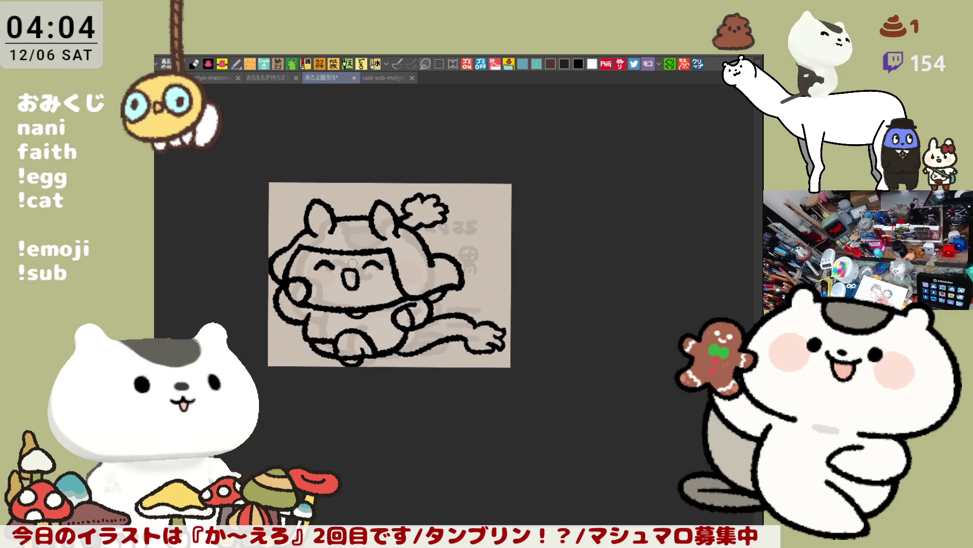
pyautogui.moveTo(352, 263); pyautogui.dragTo(405, 278)
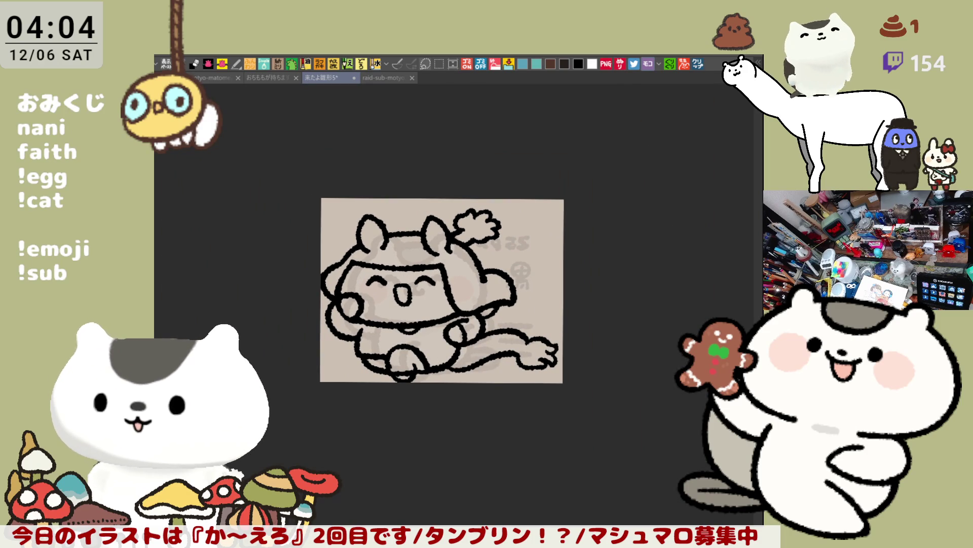
pyautogui.moveTo(416, 456)
pyautogui.mouseDown()
pyautogui.moveTo(326, 413)
pyautogui.moveTo(335, 417)
pyautogui.mouseUp()
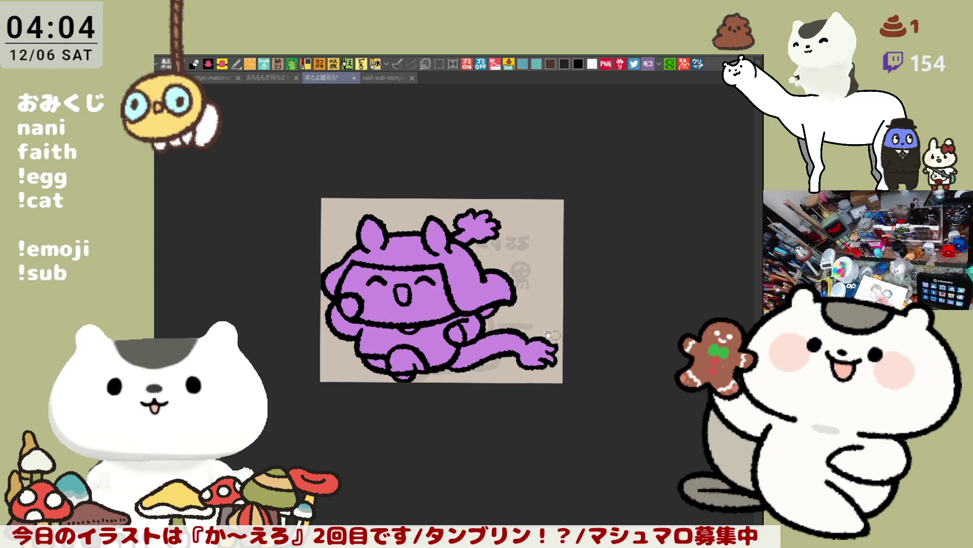
pyautogui.moveTo(442, 290); pyautogui.dragTo(408, 323)
pyautogui.moveTo(682, 424); pyautogui.dragTo(661, 439)
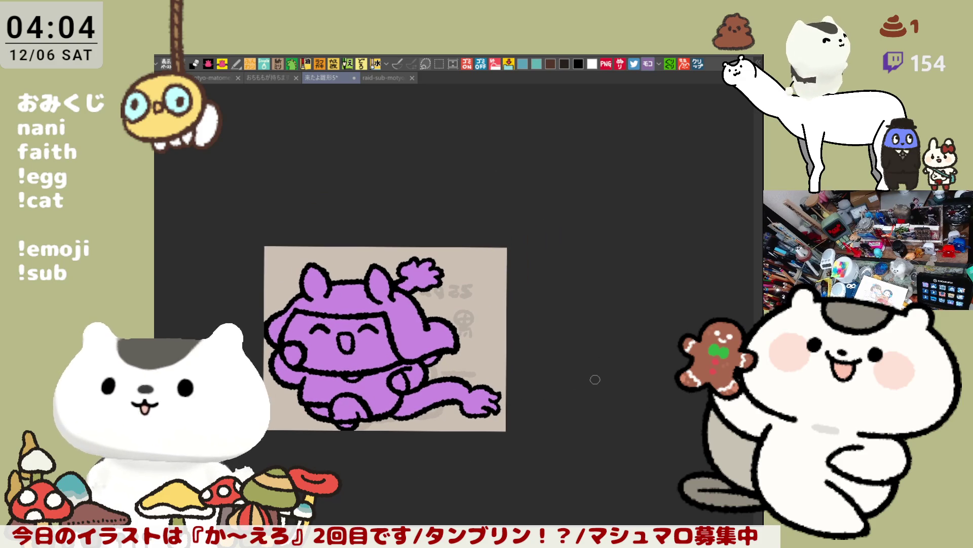
pyautogui.scroll(2, 596, 380)
pyautogui.scroll(2, 595, 379)
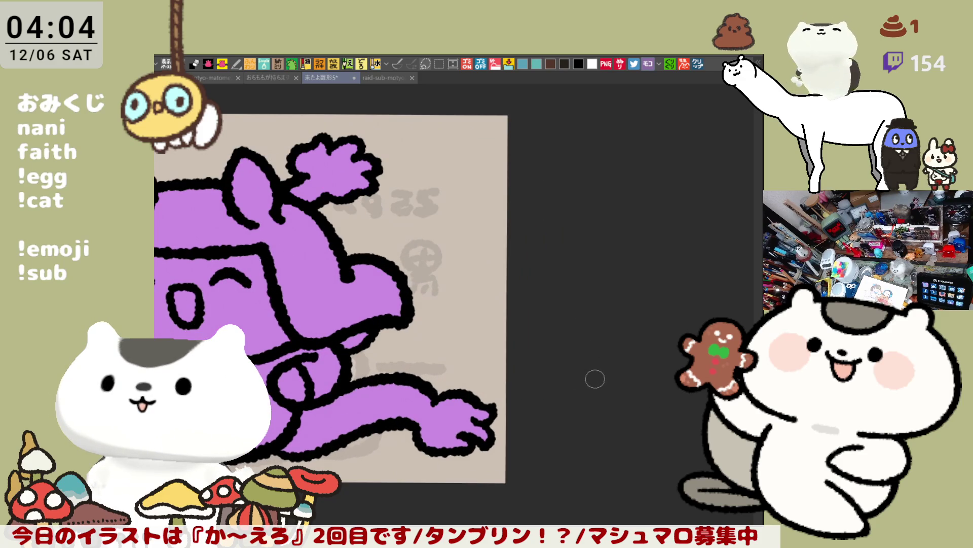
pyautogui.moveTo(519, 272); pyautogui.dragTo(620, 260)
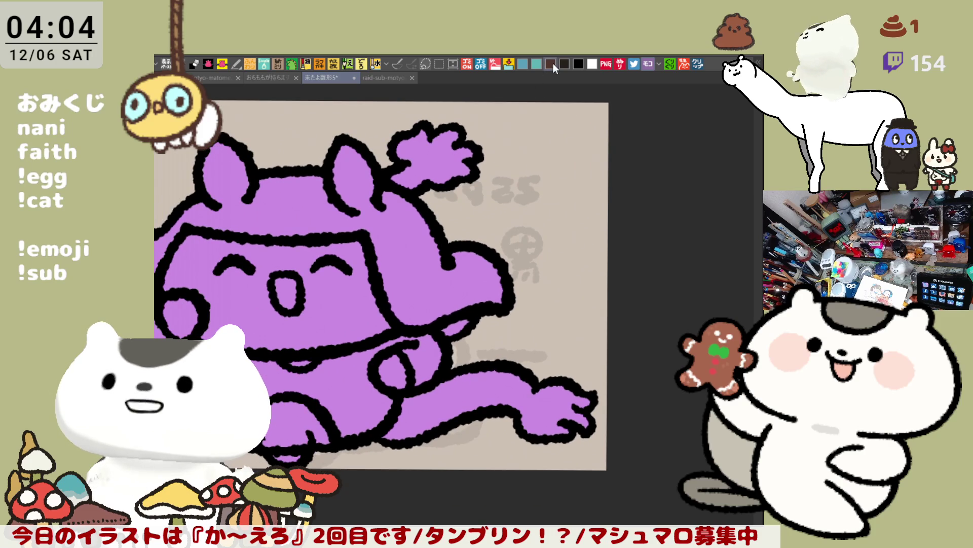
# - Try three horizontal black speed lines beside the cat, then undo them to start over
pyautogui.moveTo(527, 277); pyautogui.dragTo(588, 281)
pyautogui.hotkey('ctrl', 'z')
pyautogui.moveTo(527, 279); pyautogui.dragTo(589, 281)
pyautogui.hotkey('ctrl', 'z')
pyautogui.moveTo(527, 281); pyautogui.dragTo(594, 281)
pyautogui.hotkey('ctrl', 'z')
pyautogui.moveTo(523, 278); pyautogui.dragTo(596, 278)
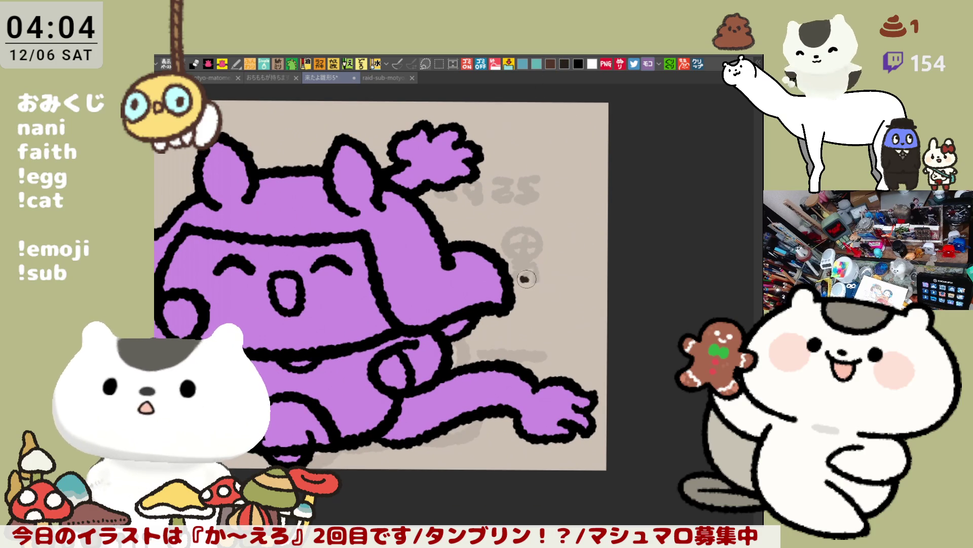
pyautogui.moveTo(525, 306); pyautogui.dragTo(593, 306)
pyautogui.moveTo(502, 337); pyautogui.dragTo(592, 338)
pyautogui.hotkey('ctrl', 'z')
pyautogui.moveTo(499, 338); pyautogui.dragTo(589, 338)
pyautogui.hotkey('ctrl', 'z')
pyautogui.moveTo(499, 339); pyautogui.dragTo(585, 340)
pyautogui.hotkey('ctrl', 'z')
pyautogui.hotkey('ctrl', 'z')
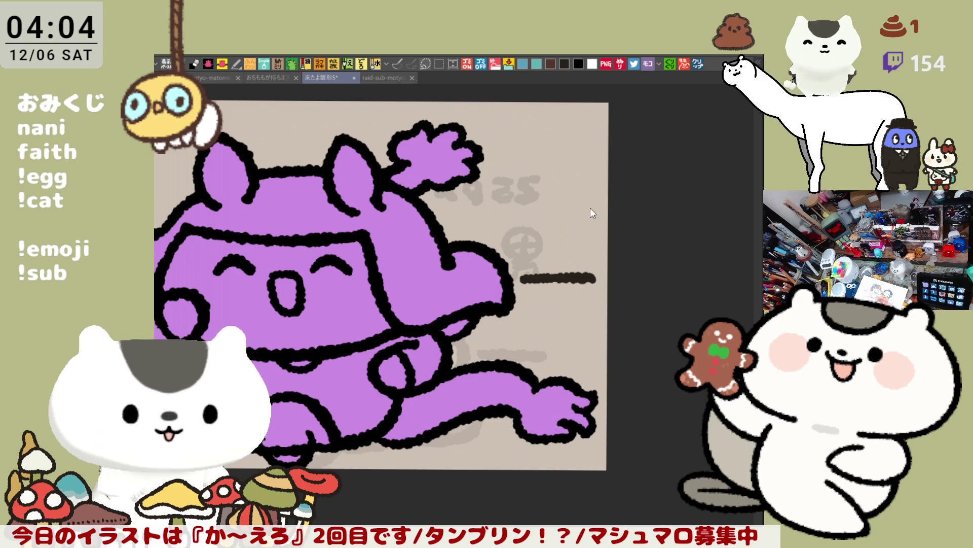
pyautogui.hotkey('ctrl', 'z')
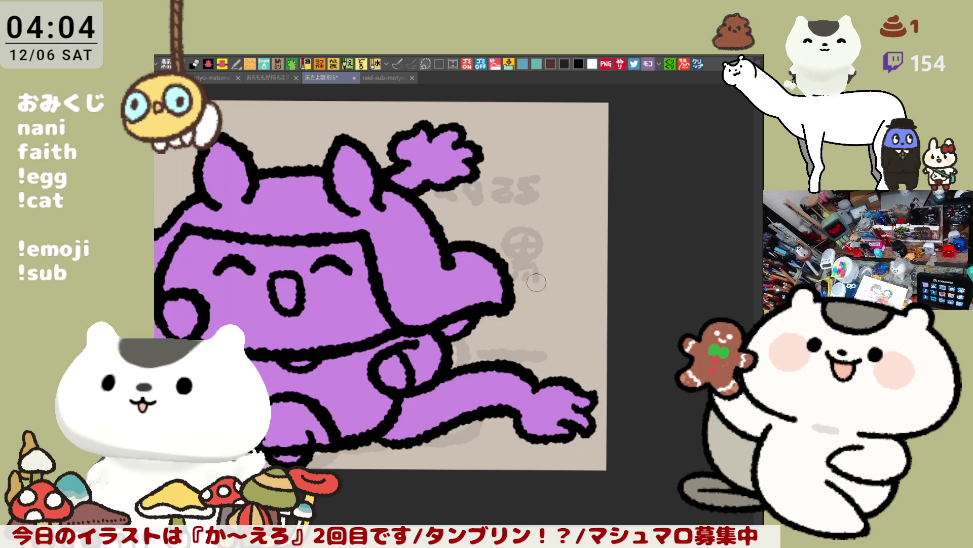
# - Redraw the three stacked speed lines, mirror the canvas view, and touch up the middle one
pyautogui.moveTo(523, 283); pyautogui.dragTo(581, 283)
pyautogui.hotkey('ctrl', 'z')
pyautogui.moveTo(521, 289); pyautogui.dragTo(586, 289)
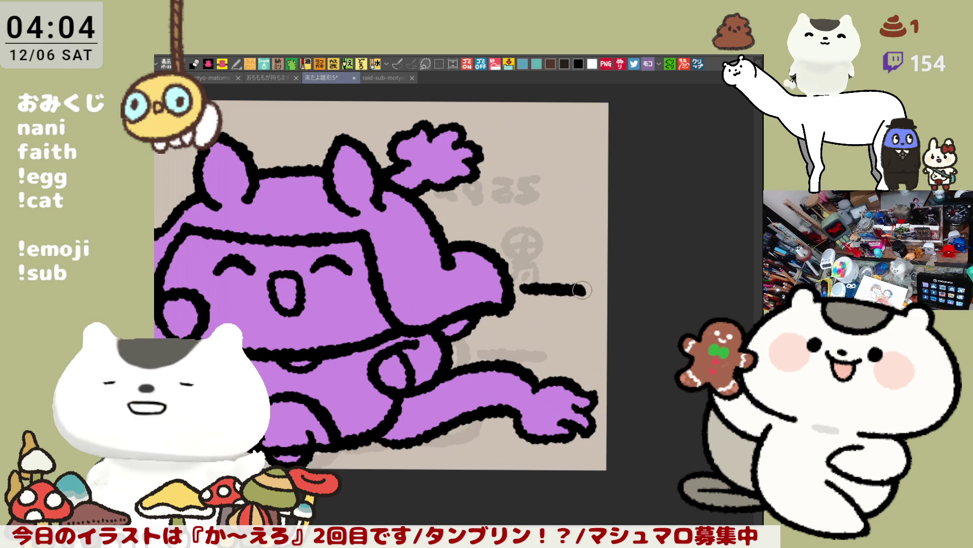
pyautogui.moveTo(529, 315); pyautogui.dragTo(584, 315)
pyautogui.moveTo(514, 344); pyautogui.dragTo(596, 344)
pyautogui.hotkey('ctrl', 'z')
pyautogui.moveTo(501, 344); pyautogui.dragTo(587, 345)
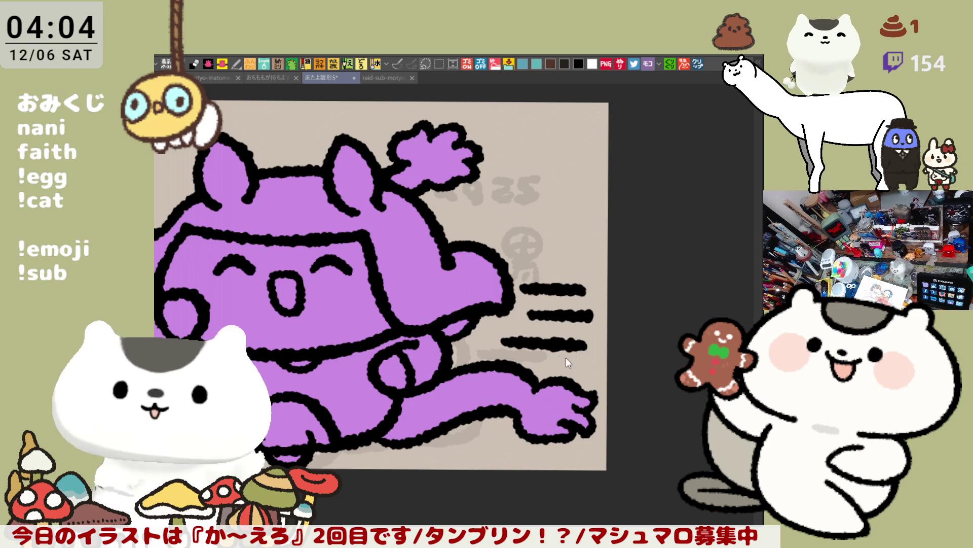
pyautogui.press('h')
pyautogui.moveTo(417, 317); pyautogui.dragTo(416, 320)
# - Bucket-fill the tail, helmet and raised arm with light blue, leaving the face and body purple
pyautogui.hscroll(3, 417, 320)
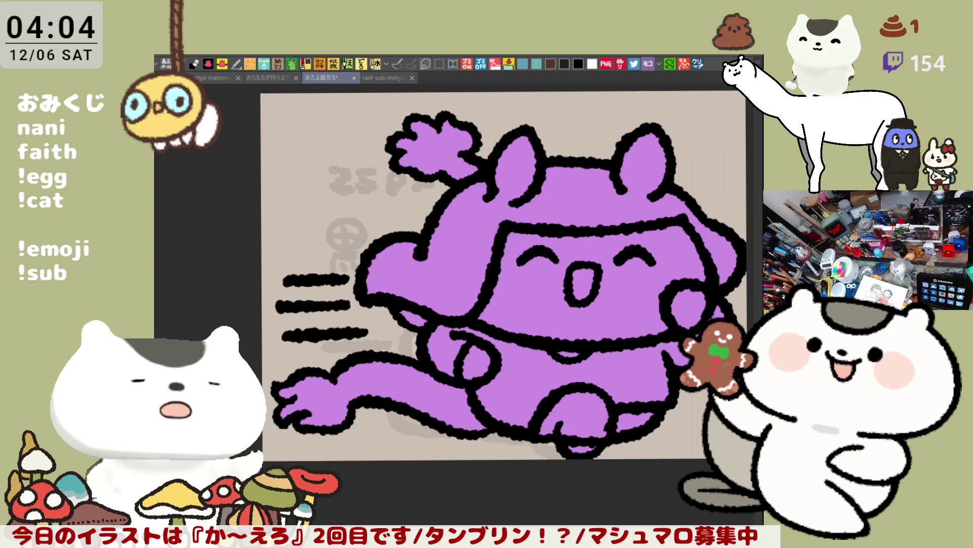
pyautogui.click(345, 385)
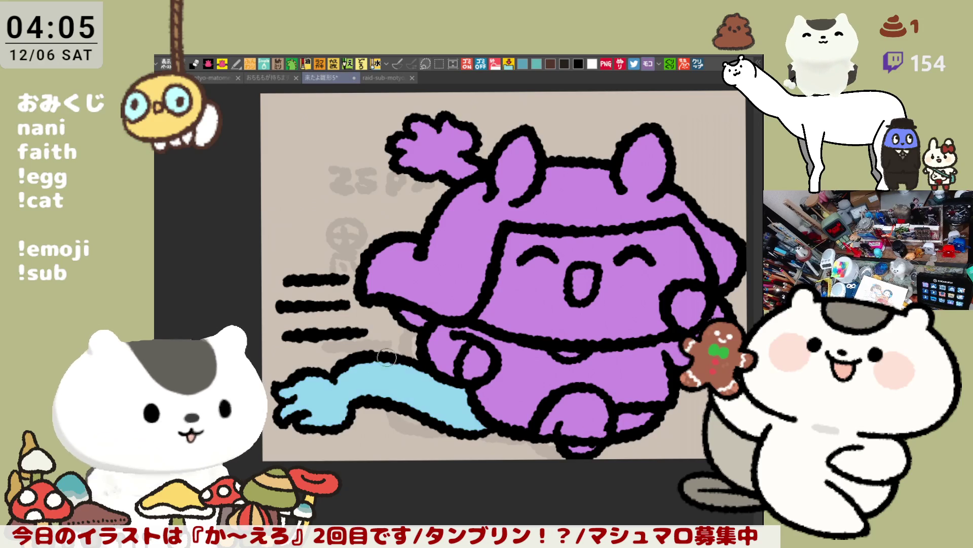
pyautogui.click(457, 203)
pyautogui.click(439, 146)
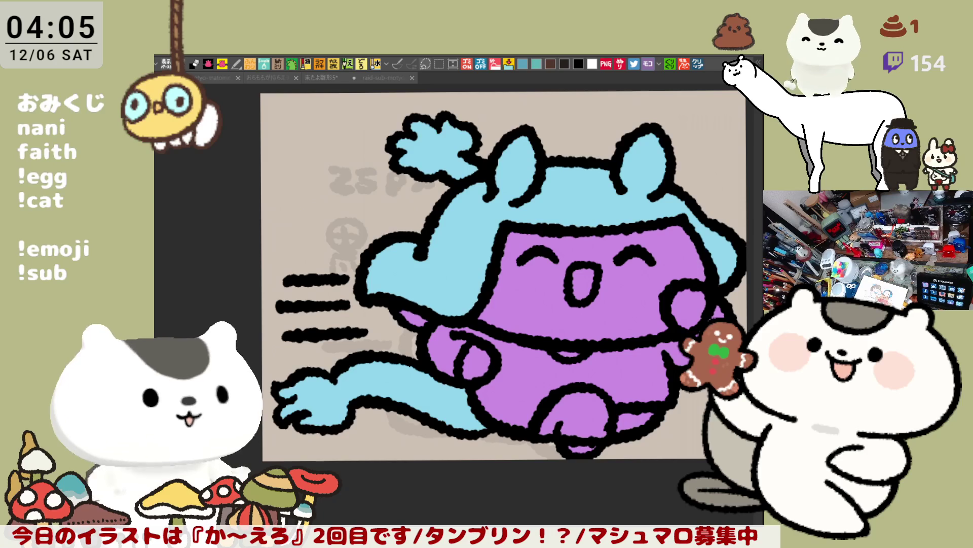
pyautogui.hotkey('alt', 'Tab')
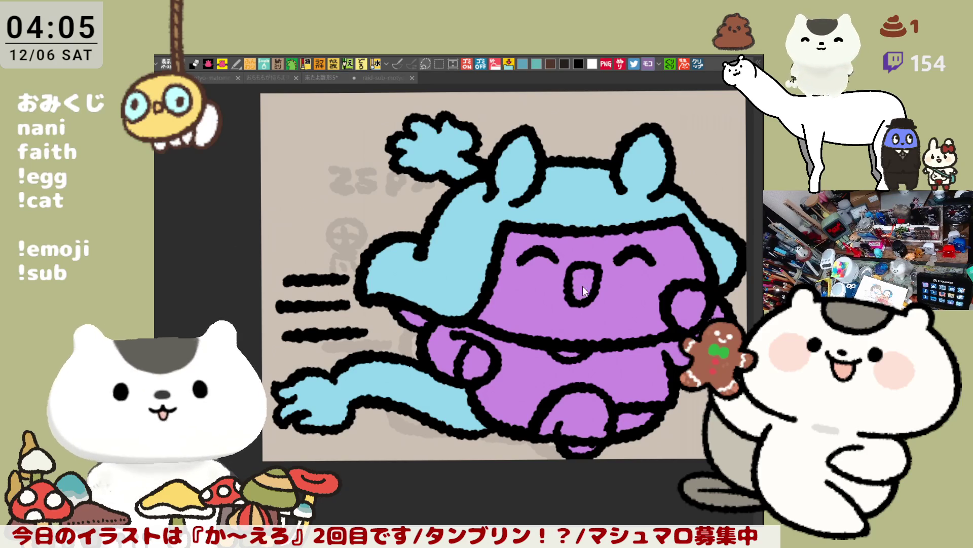
# - Airbrush pink blush onto the left and right cheeks
pyautogui.hotkey('alt', 'Tab')
pyautogui.moveTo(527, 273); pyautogui.dragTo(507, 289)
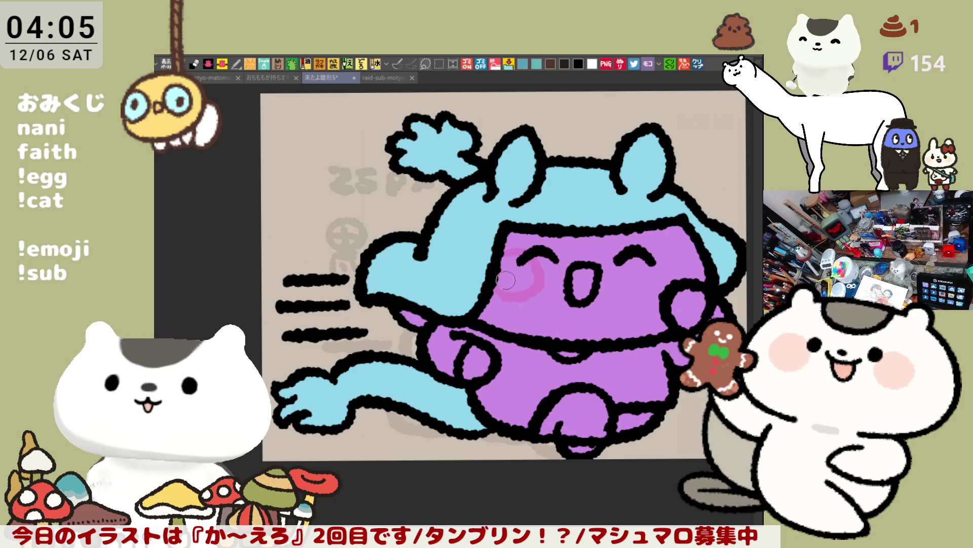
pyautogui.moveTo(648, 265)
pyautogui.mouseDown()
pyautogui.moveTo(671, 266)
pyautogui.moveTo(657, 274)
pyautogui.mouseUp()
# - Fill the pants dark and brush a yellow-green stripe across them
pyautogui.hotkey('alt', 'Tab')
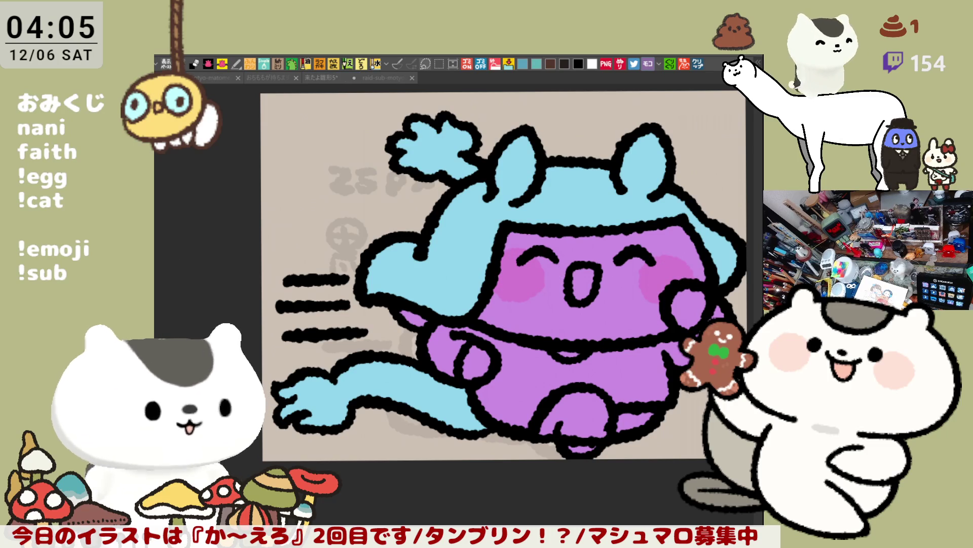
pyautogui.click(444, 350)
pyautogui.click(562, 373)
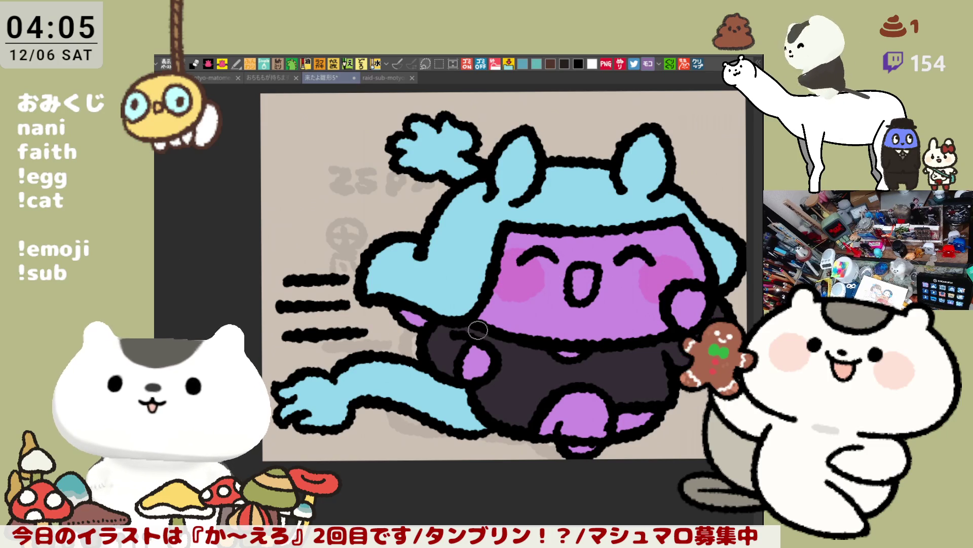
pyautogui.hotkey('alt', 'Tab')
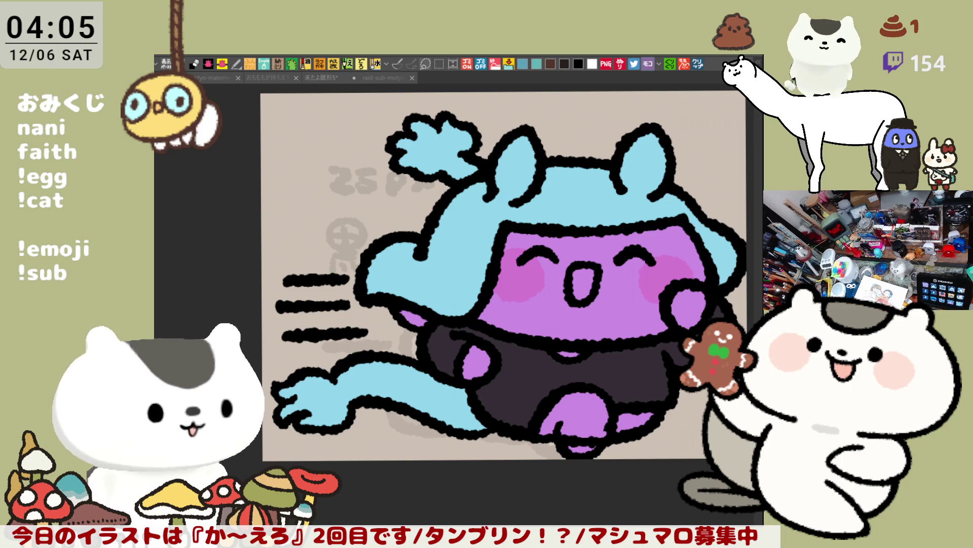
pyautogui.click(443, 340)
pyautogui.moveTo(463, 341); pyautogui.dragTo(452, 368)
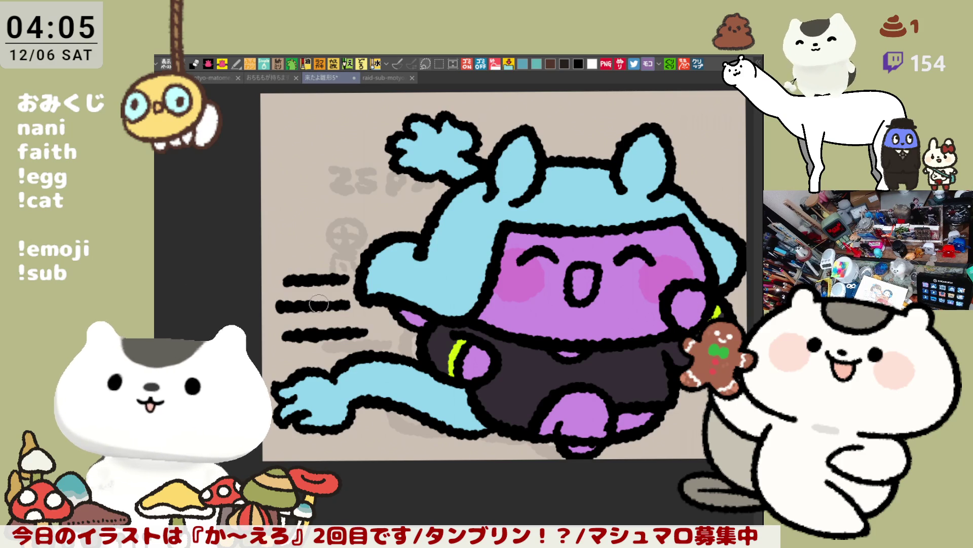
# - Try a blue stroke down the helmet, then undo it
pyautogui.hotkey('alt', 'Tab')
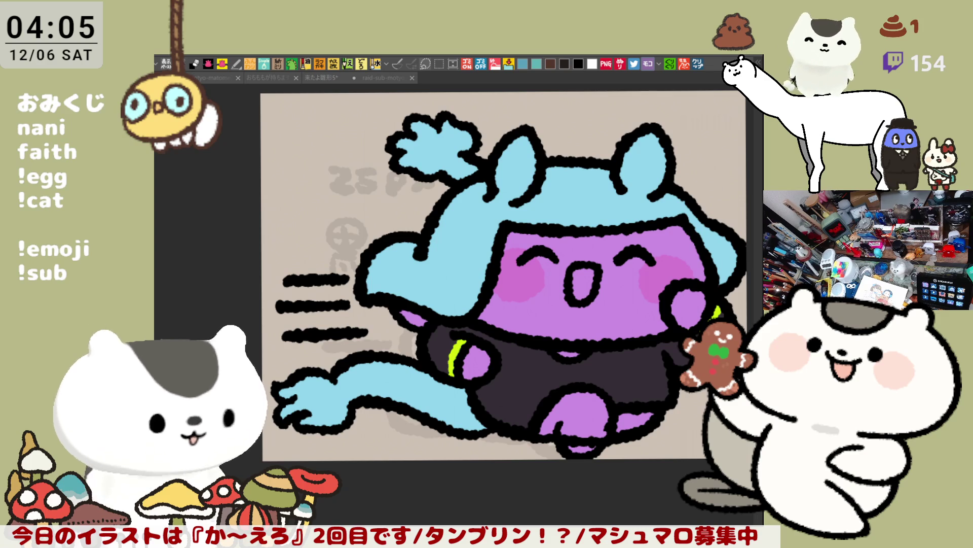
pyautogui.click(537, 211)
pyautogui.moveTo(477, 208); pyautogui.dragTo(462, 304)
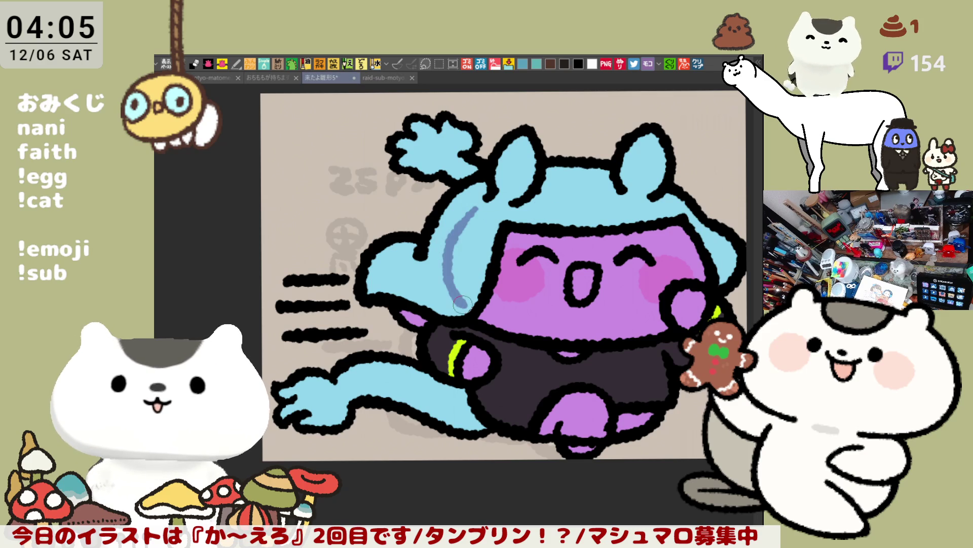
pyautogui.hotkey('ctrl', 'z')
pyautogui.hotkey('alt', 'Tab')
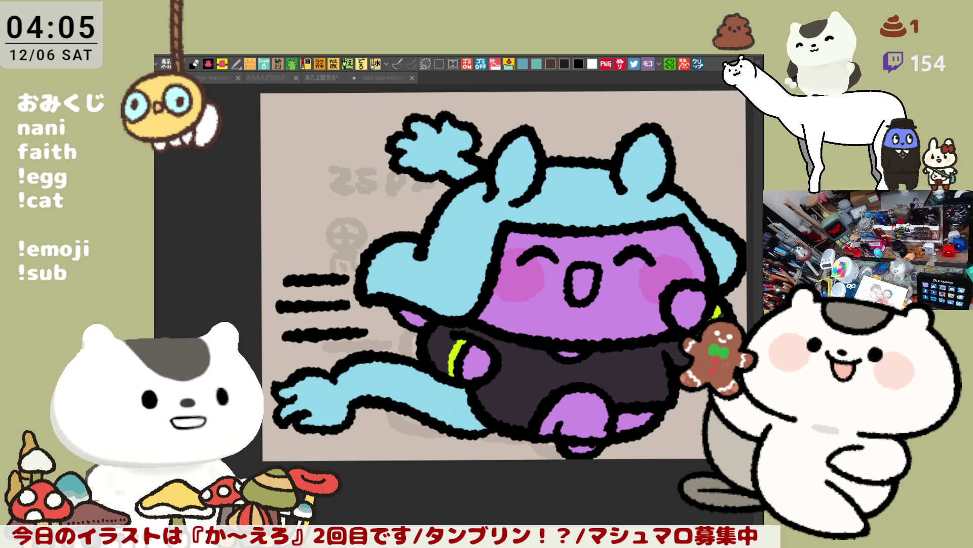
pyautogui.click(570, 328)
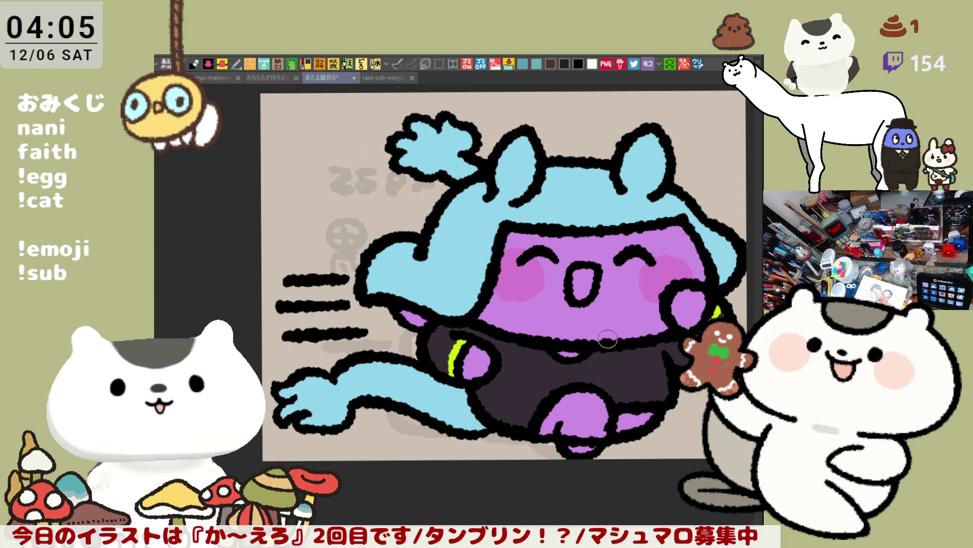
# - Mirror the view, brush blue along the helmet edge, and draw a D-shaped black arc on the helmet
pyautogui.press('h')
pyautogui.moveTo(400, 289); pyautogui.dragTo(389, 259)
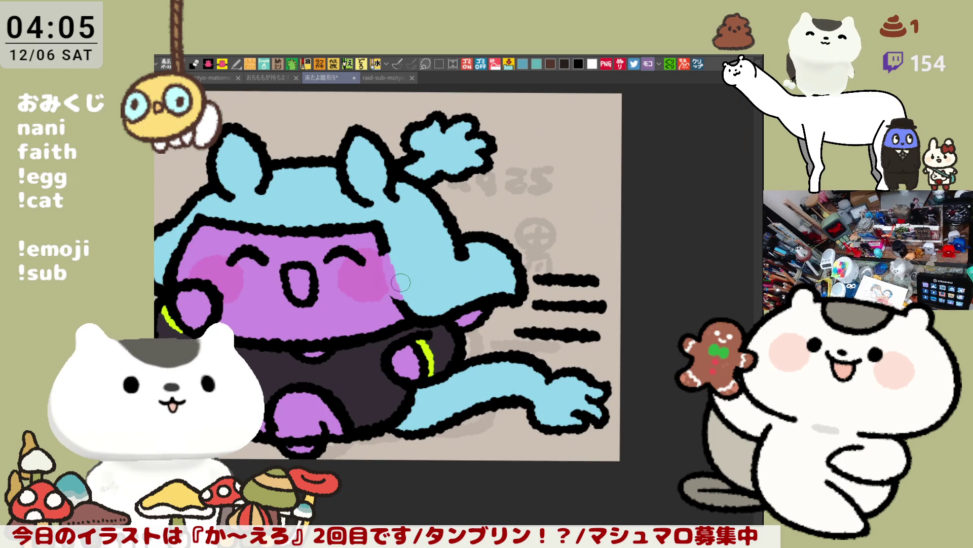
pyautogui.moveTo(398, 300); pyautogui.dragTo(388, 254)
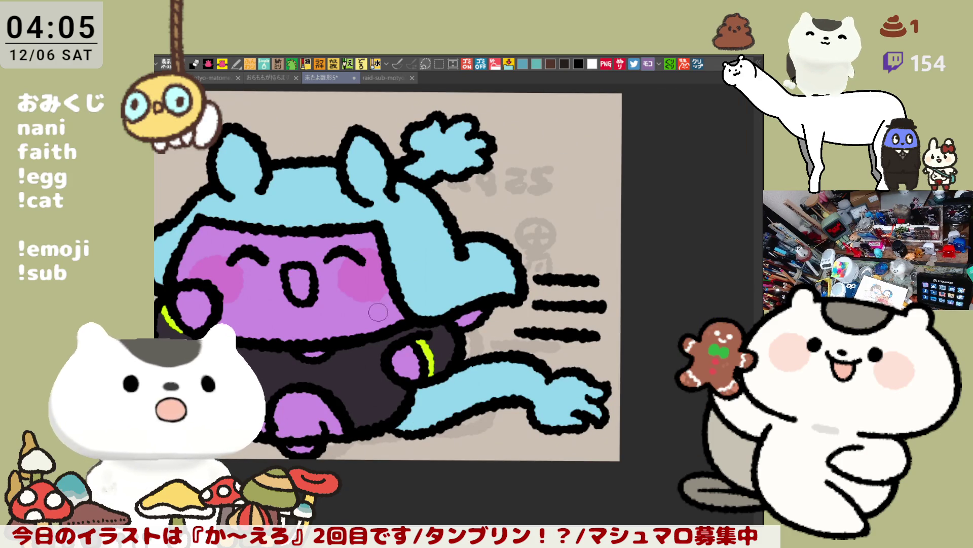
pyautogui.moveTo(405, 260)
pyautogui.mouseDown()
pyautogui.moveTo(443, 256)
pyautogui.moveTo(430, 297)
pyautogui.mouseUp()
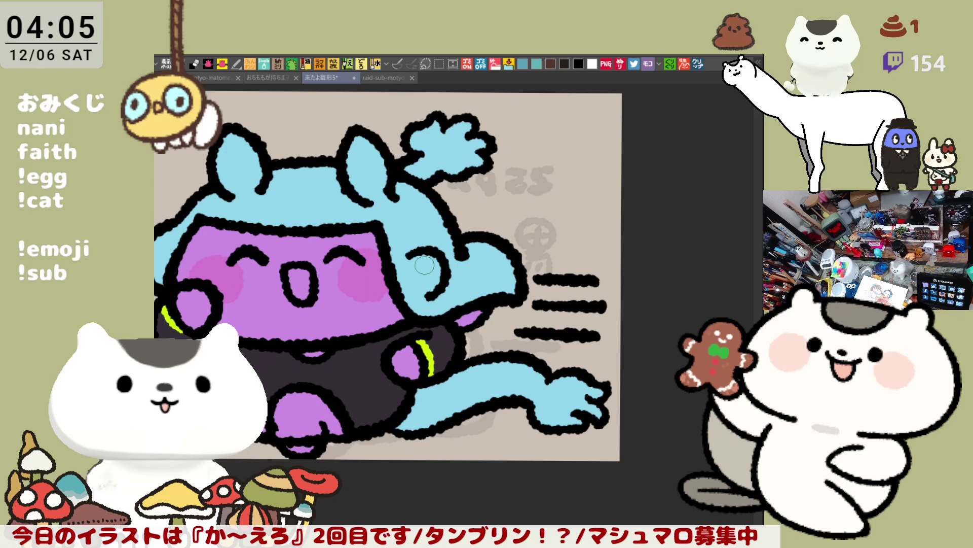
pyautogui.moveTo(412, 258); pyautogui.dragTo(426, 293)
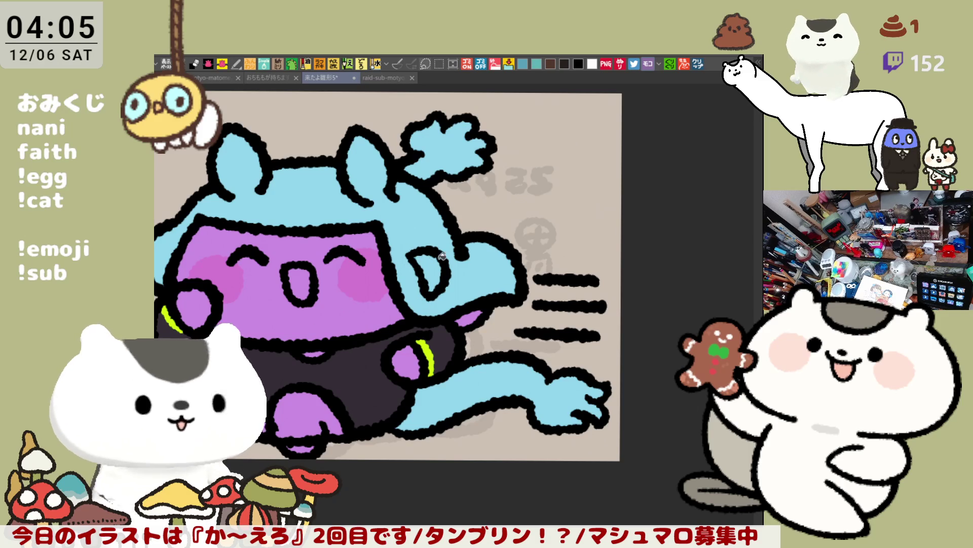
# - Outline the shading edge across the helmet top and fill the area above it with slate blue
pyautogui.scroll(1, 444, 255)
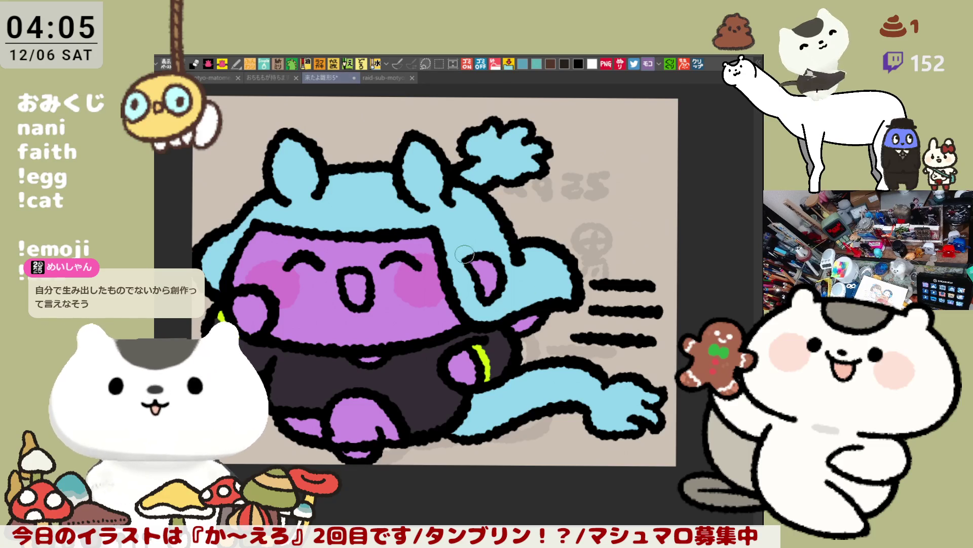
pyautogui.moveTo(258, 219); pyautogui.dragTo(293, 199)
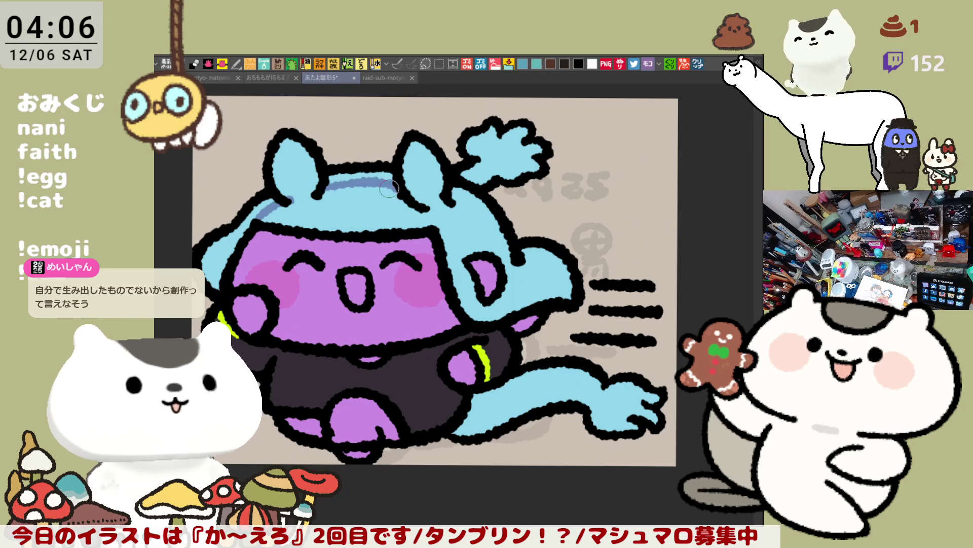
pyautogui.moveTo(321, 188)
pyautogui.mouseDown()
pyautogui.moveTo(485, 251)
pyautogui.moveTo(471, 316)
pyautogui.mouseUp()
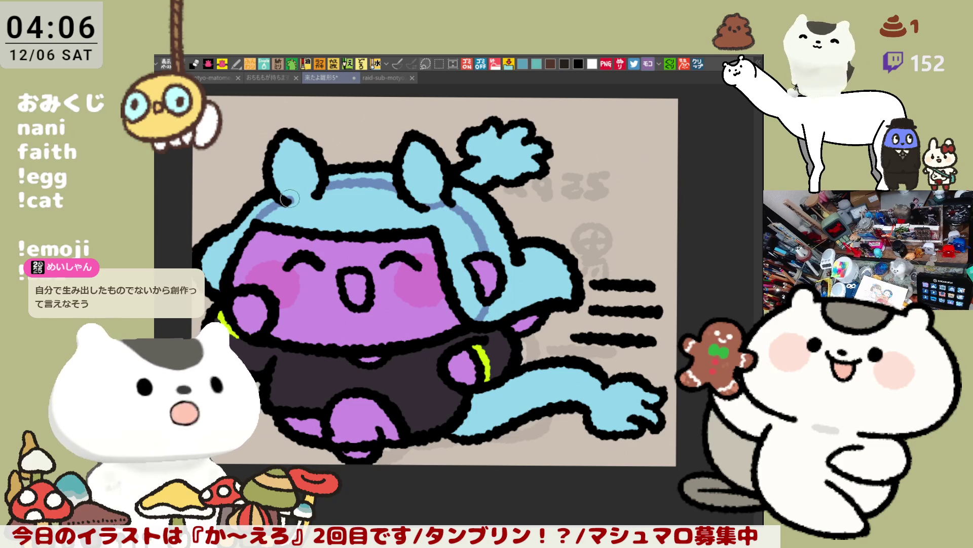
pyautogui.click(370, 215)
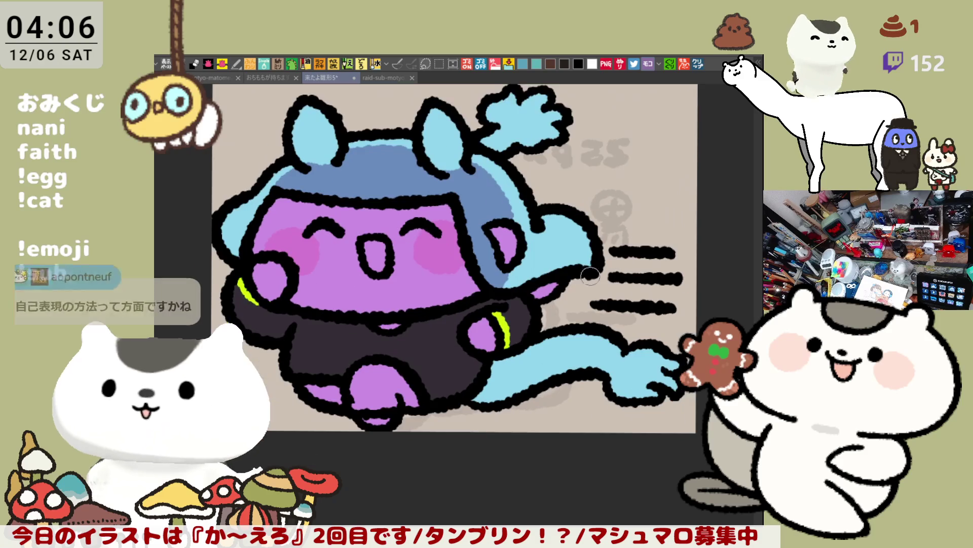
pyautogui.moveTo(633, 491); pyautogui.dragTo(668, 478)
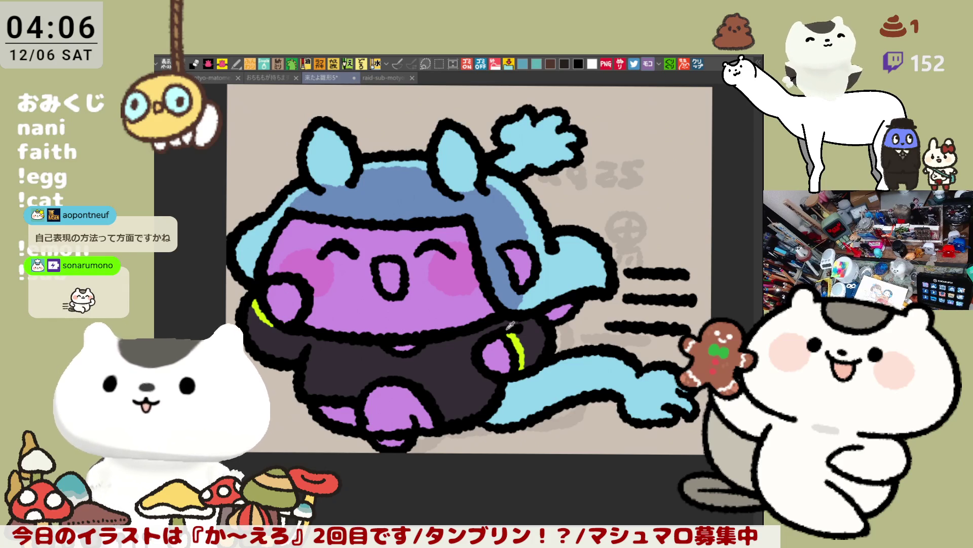
# - Fill the mouth yellow-green and add darker blue shading and a light highlight on the tail
pyautogui.click(398, 271)
pyautogui.moveTo(398, 271); pyautogui.dragTo(425, 244)
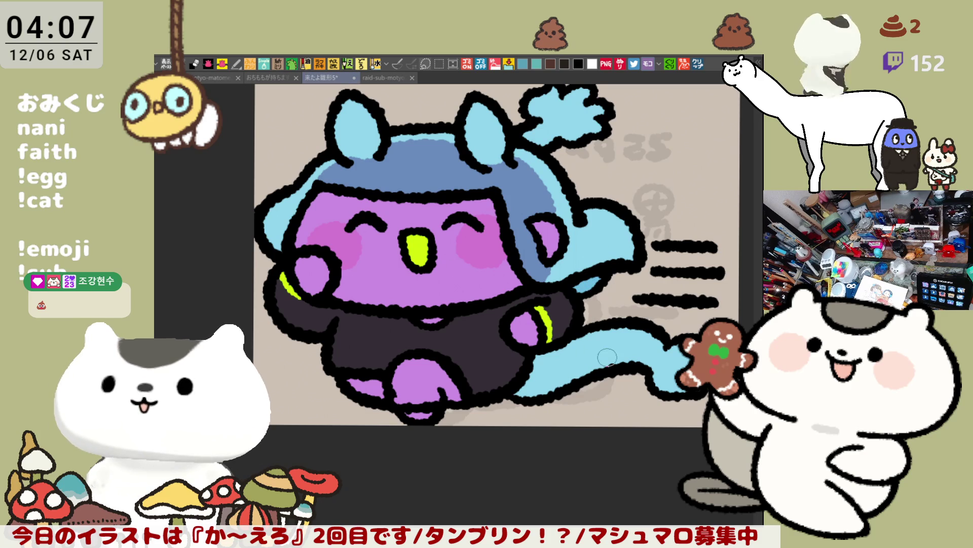
pyautogui.moveTo(620, 338); pyautogui.dragTo(527, 370)
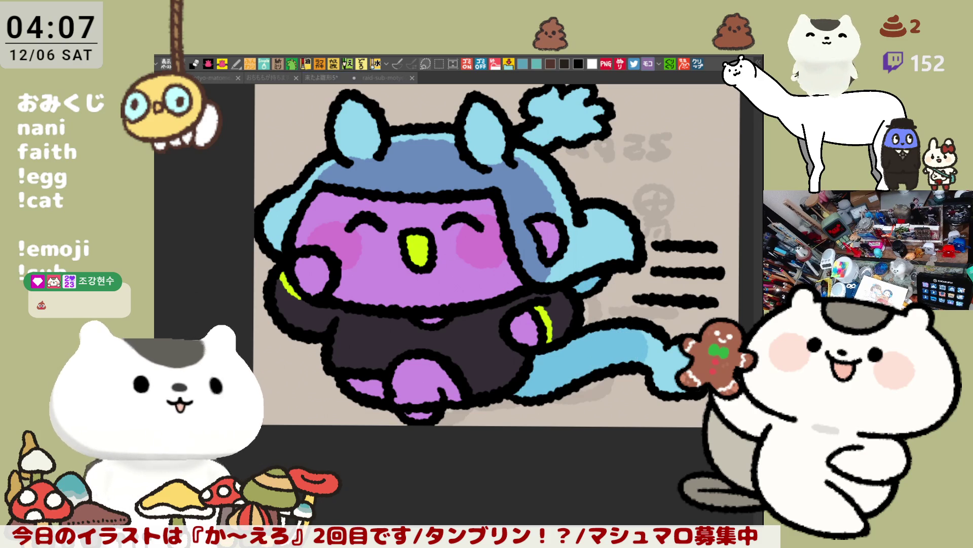
pyautogui.moveTo(647, 338); pyautogui.dragTo(659, 367)
pyautogui.moveTo(628, 324); pyautogui.dragTo(611, 365)
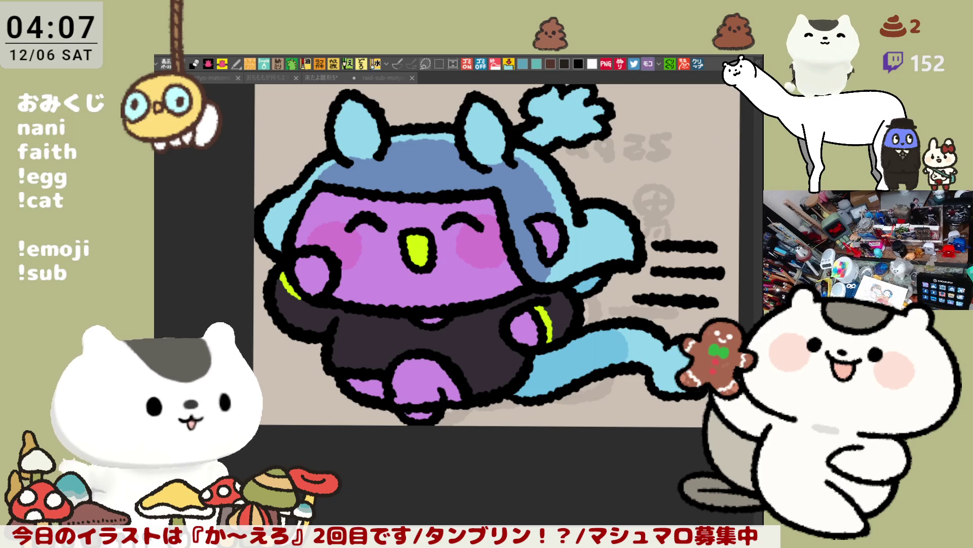
# - Paint the lower body and feet orange-red and tip the tail salmon peach
pyautogui.moveTo(355, 388); pyautogui.dragTo(436, 381)
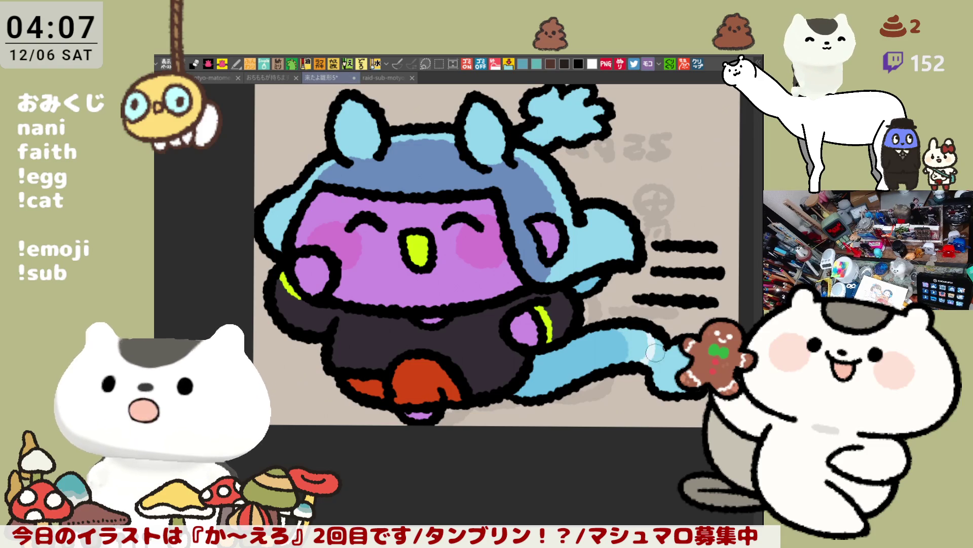
pyautogui.moveTo(649, 353); pyautogui.dragTo(677, 367)
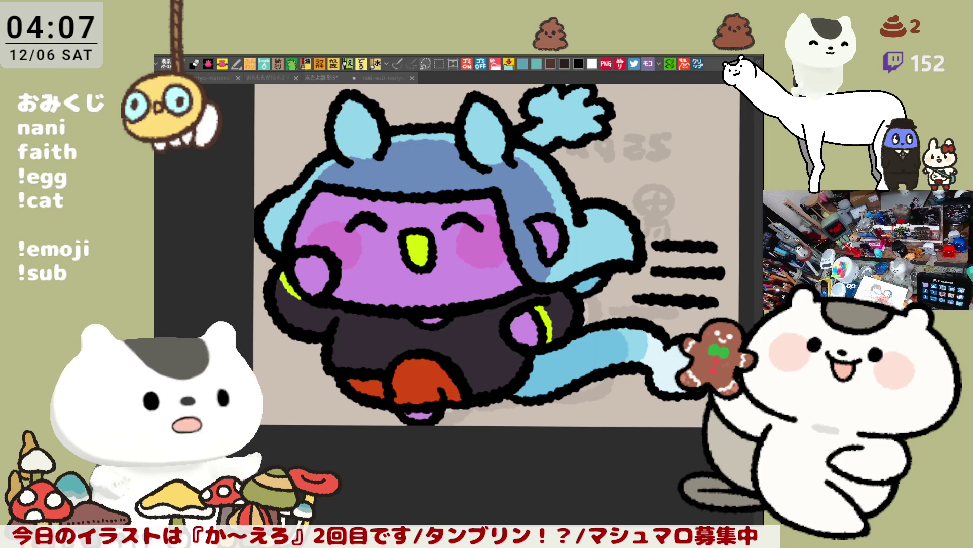
pyautogui.moveTo(664, 350); pyautogui.dragTo(649, 370)
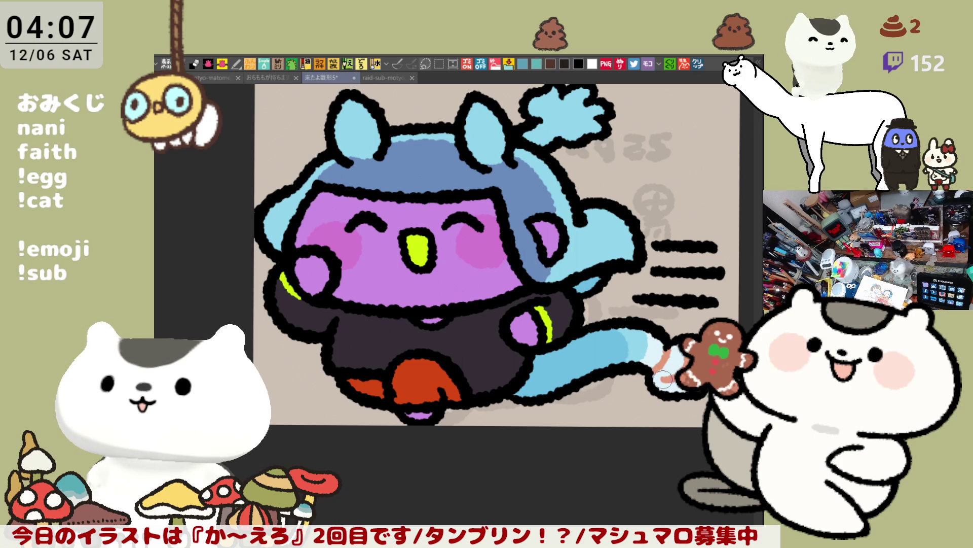
pyautogui.moveTo(652, 373); pyautogui.dragTo(679, 364)
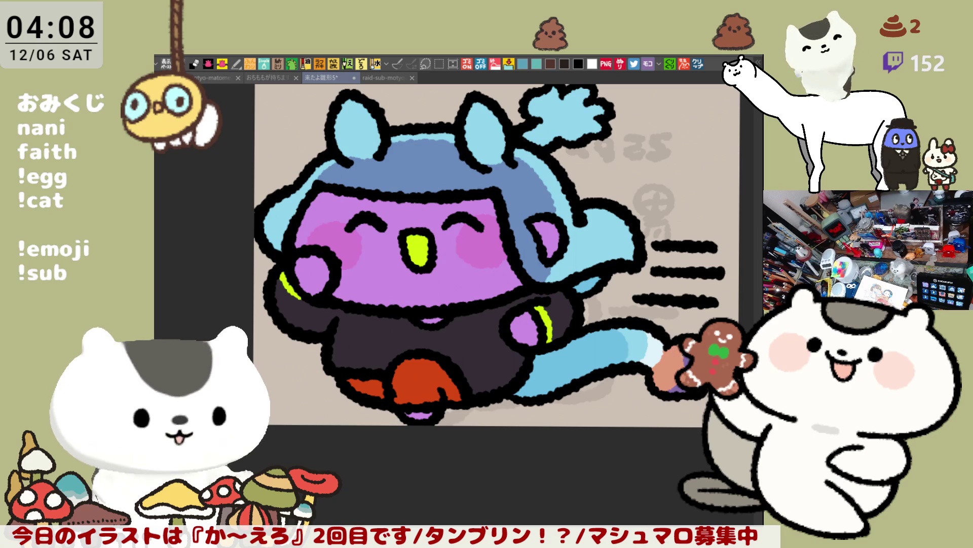
pyautogui.moveTo(670, 376); pyautogui.dragTo(591, 432)
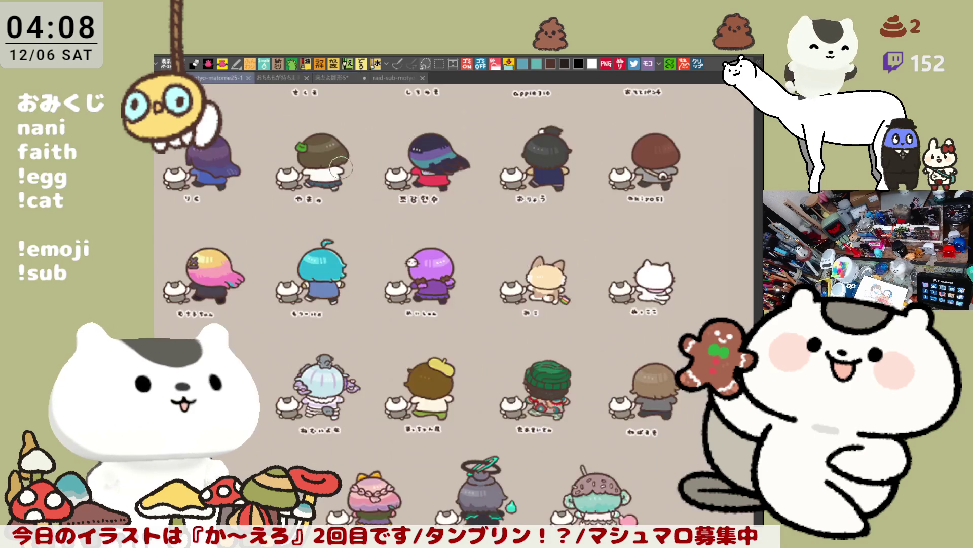
# - Switch to the sticker sheet, undo a stray stroke, and hide the stickers to leave the empty grid
pyautogui.click(213, 78)
pyautogui.moveTo(454, 277); pyautogui.dragTo(431, 233)
pyautogui.hotkey('ctrl', 'z')
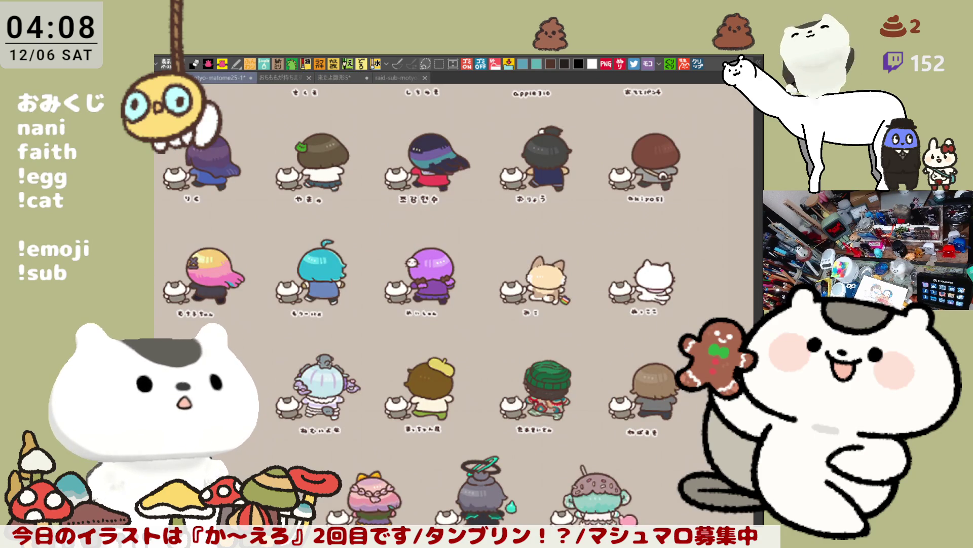
pyautogui.hotkey('ctrl', 'Tab')
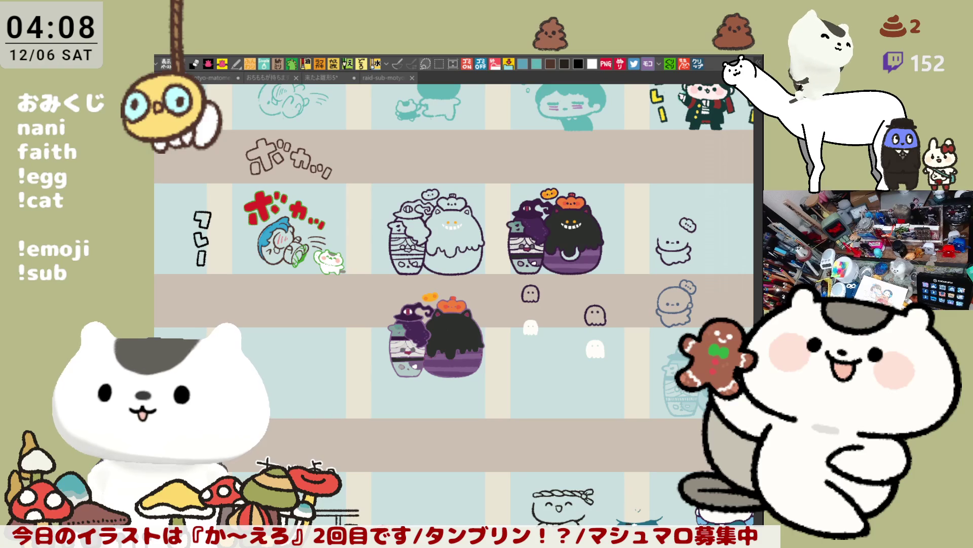
pyautogui.hotkey('ctrl', 'Tab')
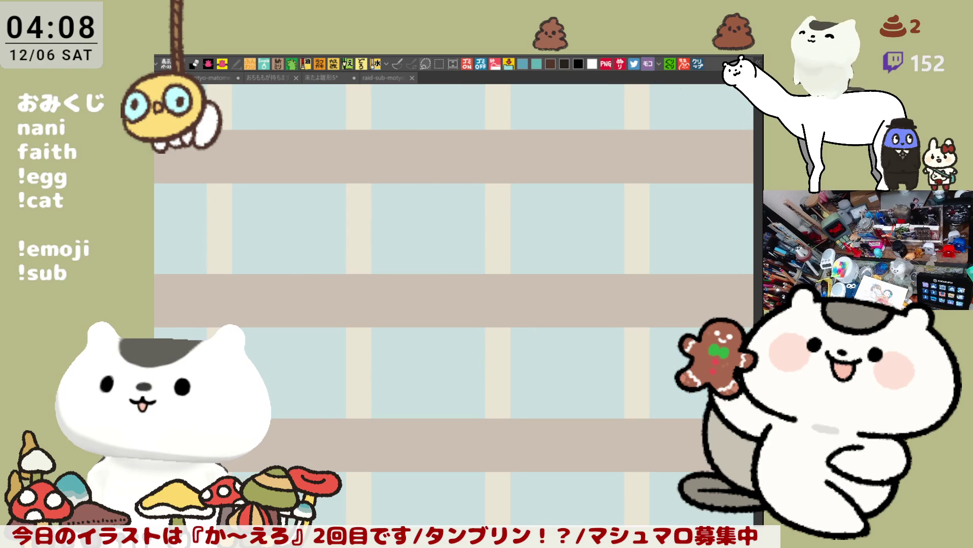
# - Sketch a box with a dome-capped round face inside it
pyautogui.moveTo(370, 241)
pyautogui.mouseDown()
pyautogui.moveTo(393, 252)
pyautogui.moveTo(373, 332)
pyautogui.mouseUp()
pyautogui.hotkey('ctrl', 'z')
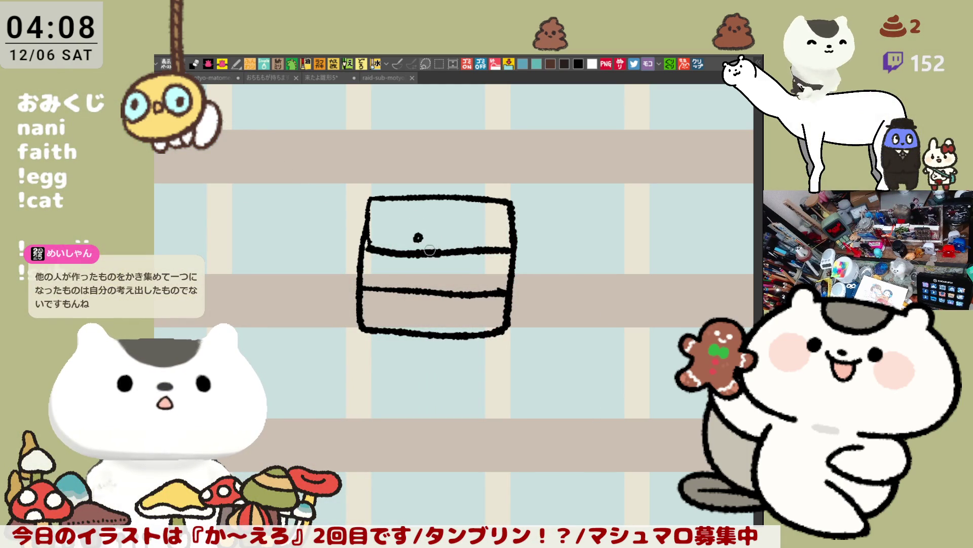
pyautogui.moveTo(389, 249)
pyautogui.mouseDown()
pyautogui.moveTo(431, 213)
pyautogui.moveTo(476, 249)
pyautogui.moveTo(471, 225)
pyautogui.mouseUp()
pyautogui.moveTo(396, 248); pyautogui.dragTo(400, 290)
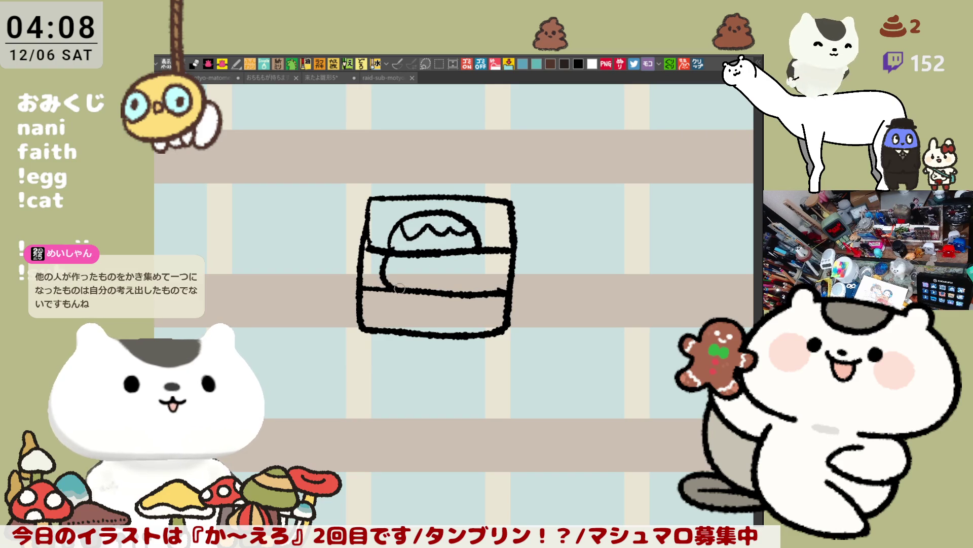
pyautogui.hotkey('ctrl', 'z')
pyautogui.moveTo(388, 253); pyautogui.dragTo(381, 289)
pyautogui.moveTo(480, 254); pyautogui.dragTo(481, 304)
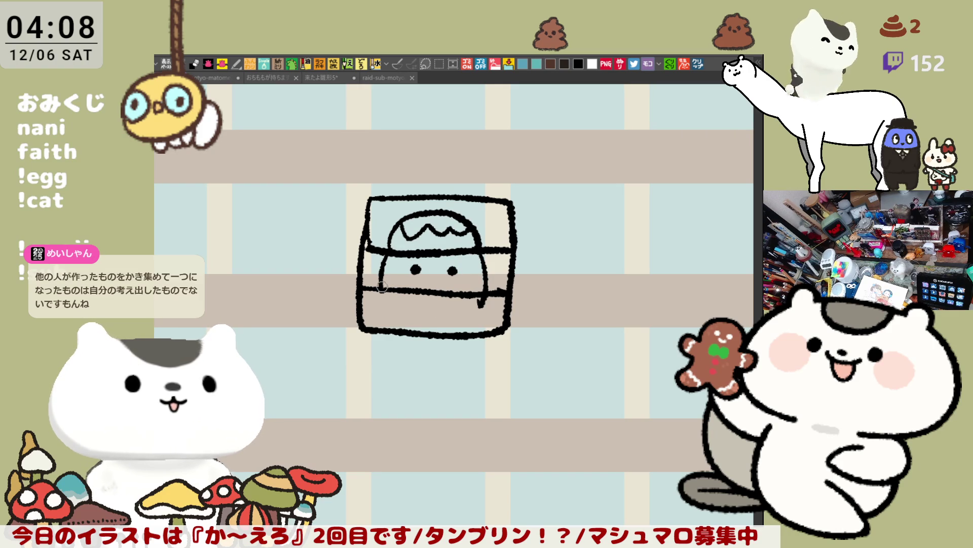
pyautogui.moveTo(382, 287); pyautogui.dragTo(469, 311)
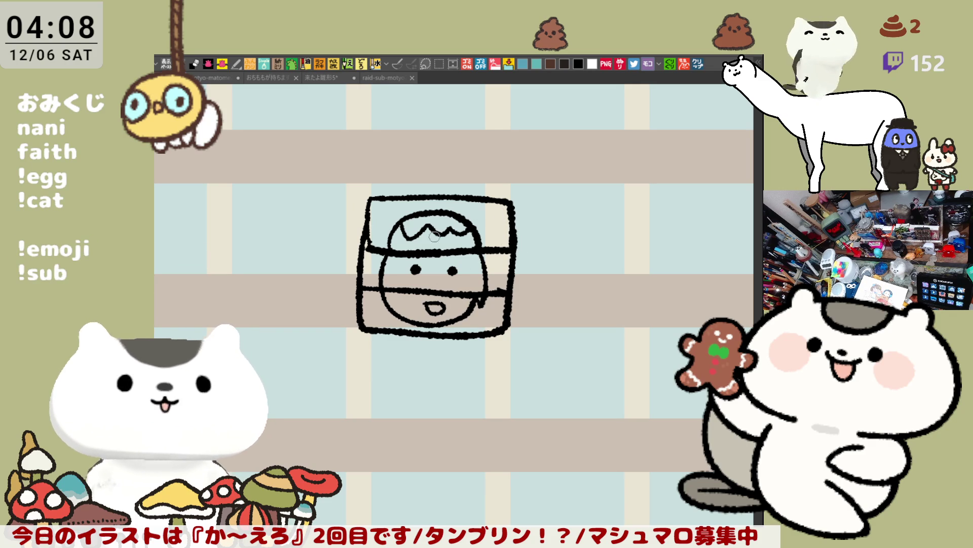
# - Add a second box with an L-shaped extension and try placing the left eye dot
pyautogui.moveTo(381, 203)
pyautogui.mouseDown()
pyautogui.moveTo(265, 201)
pyautogui.moveTo(359, 250)
pyautogui.moveTo(434, 219)
pyautogui.moveTo(465, 237)
pyautogui.moveTo(388, 247)
pyautogui.moveTo(413, 216)
pyautogui.moveTo(442, 215)
pyautogui.mouseUp()
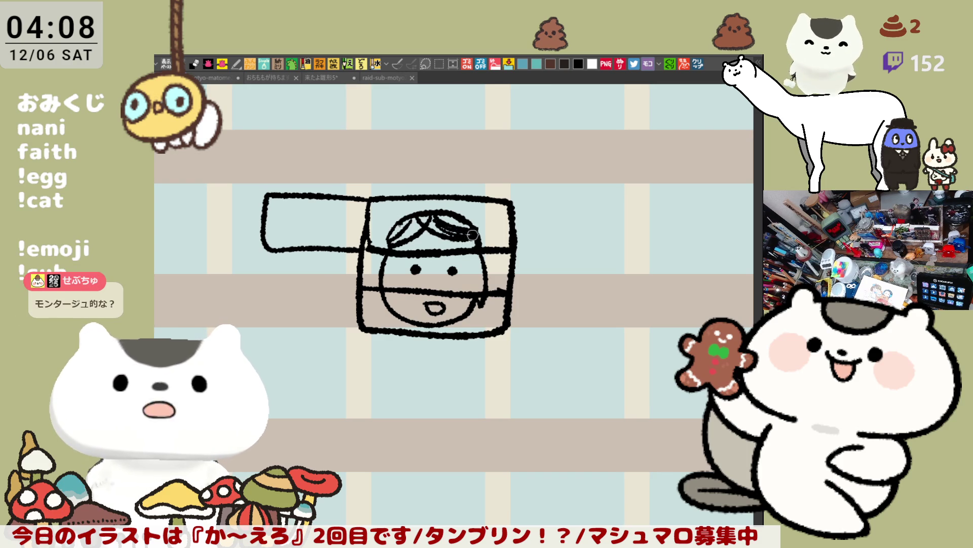
pyautogui.moveTo(263, 249)
pyautogui.mouseDown()
pyautogui.moveTo(311, 287)
pyautogui.moveTo(358, 290)
pyautogui.mouseUp()
pyautogui.hotkey('ctrl', 'z')
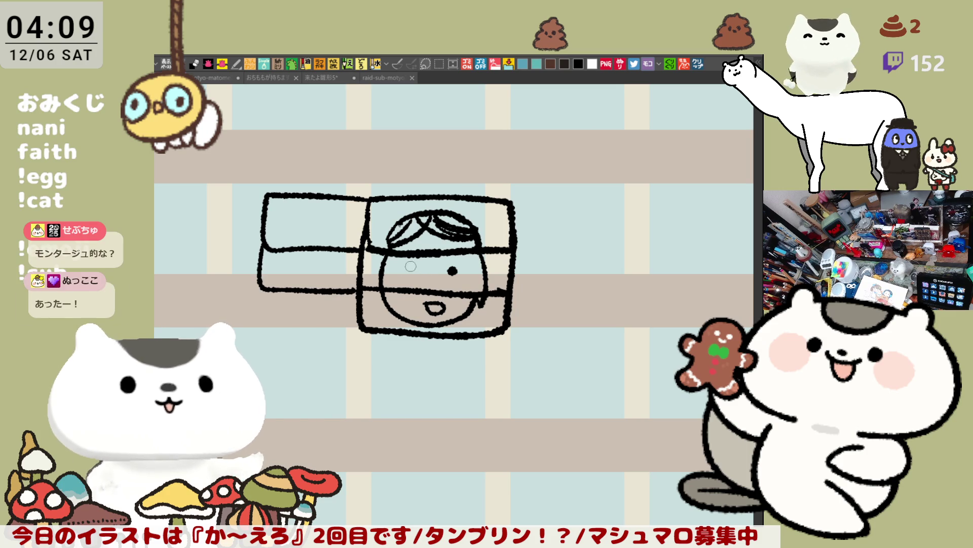
pyautogui.click(405, 272)
pyautogui.hotkey('ctrl', 'z')
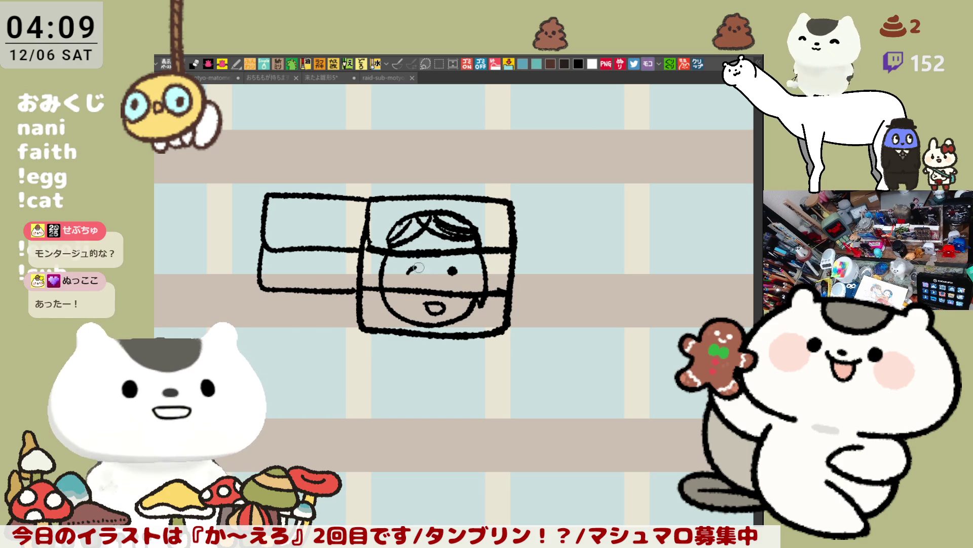
pyautogui.hotkey('ctrl', 'z')
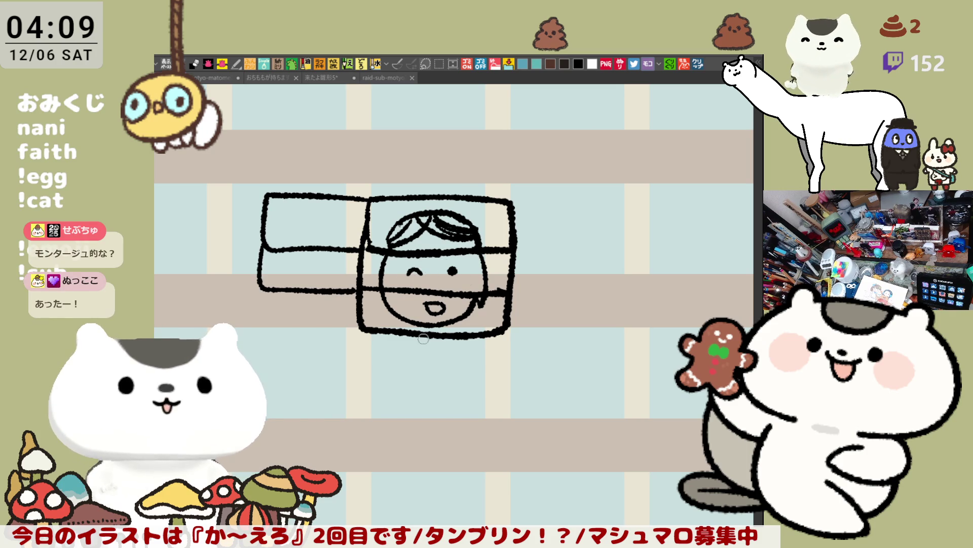
pyautogui.moveTo(421, 345); pyautogui.dragTo(395, 309)
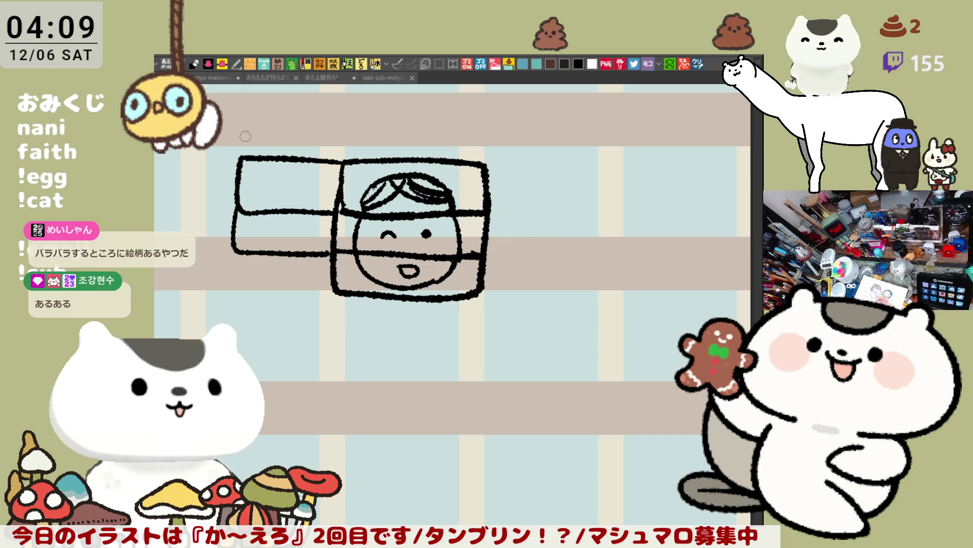
pyautogui.moveTo(419, 352); pyautogui.dragTo(456, 367)
pyautogui.moveTo(380, 369); pyautogui.dragTo(408, 375)
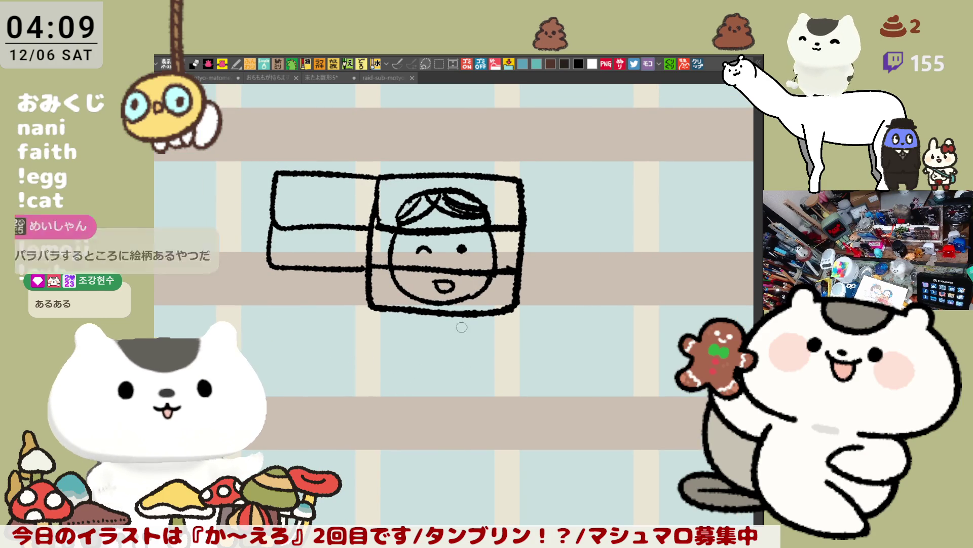
pyautogui.click(203, 79)
# - Back on the cat drawing, brighten the arm and raised tuft pale blue, then stroke salmon across the paw's base
pyautogui.click(332, 77)
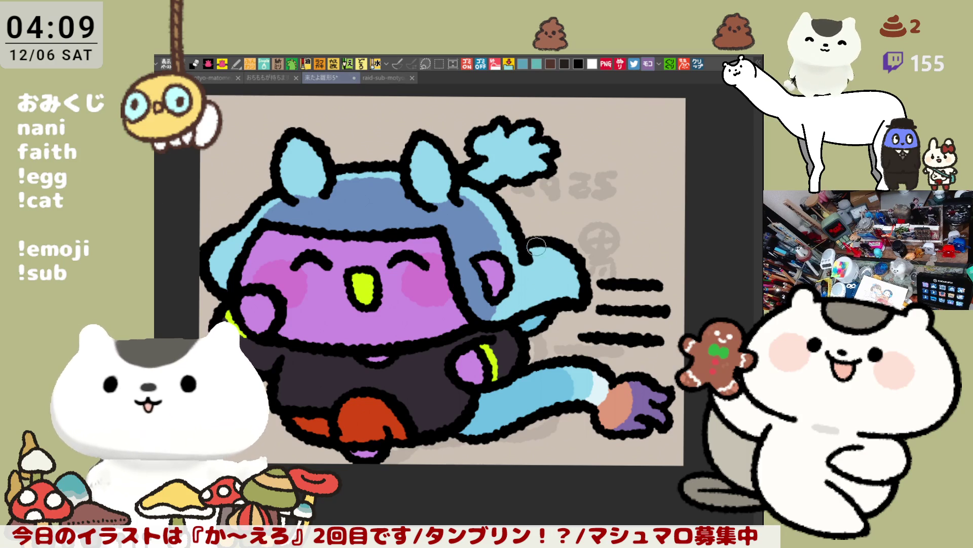
pyautogui.moveTo(571, 294)
pyautogui.mouseDown()
pyautogui.moveTo(548, 266)
pyautogui.moveTo(542, 301)
pyautogui.mouseUp()
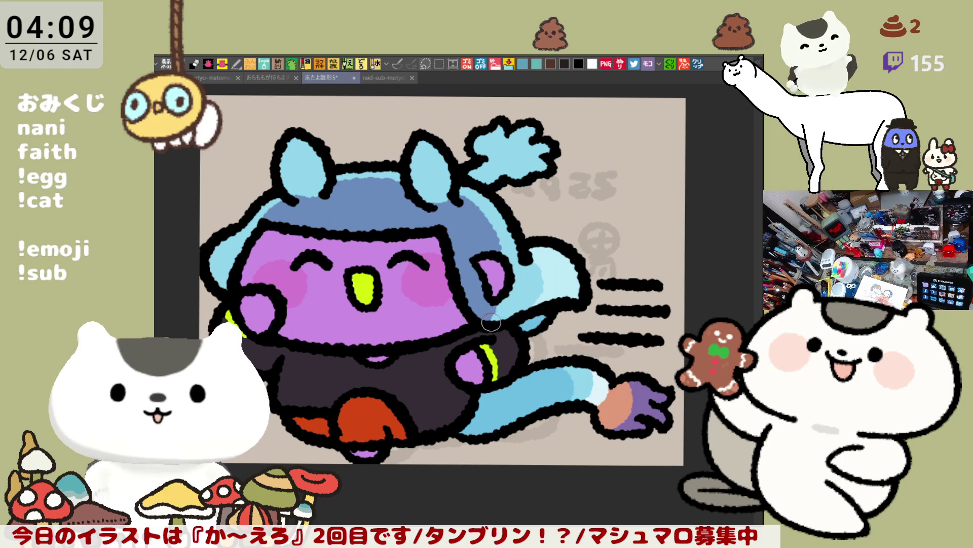
pyautogui.moveTo(509, 303); pyautogui.dragTo(552, 215)
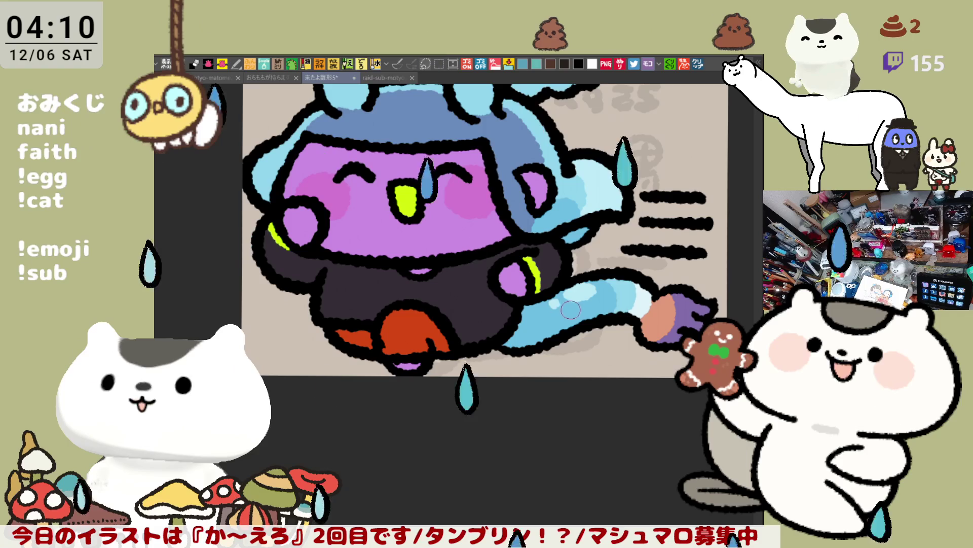
pyautogui.moveTo(629, 293); pyautogui.dragTo(649, 376)
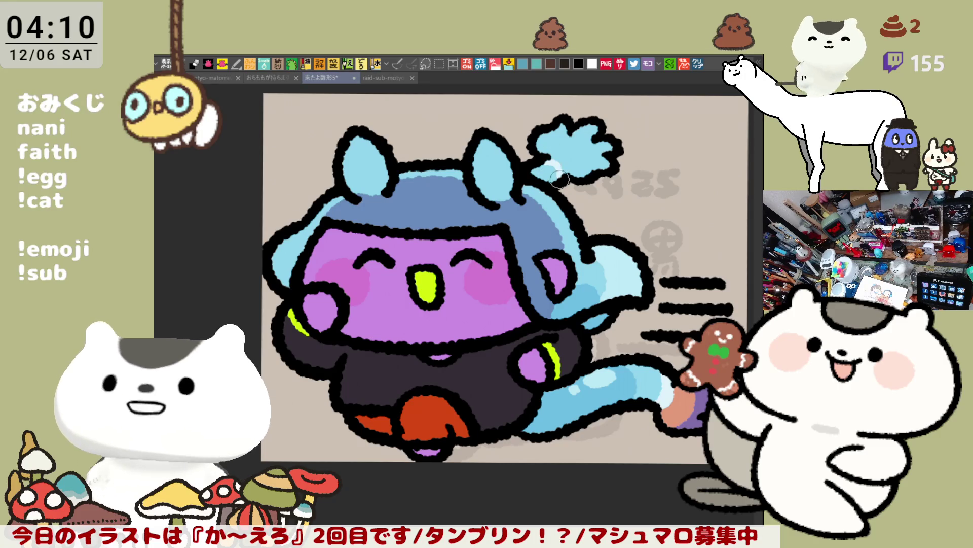
pyautogui.moveTo(570, 163); pyautogui.dragTo(545, 170)
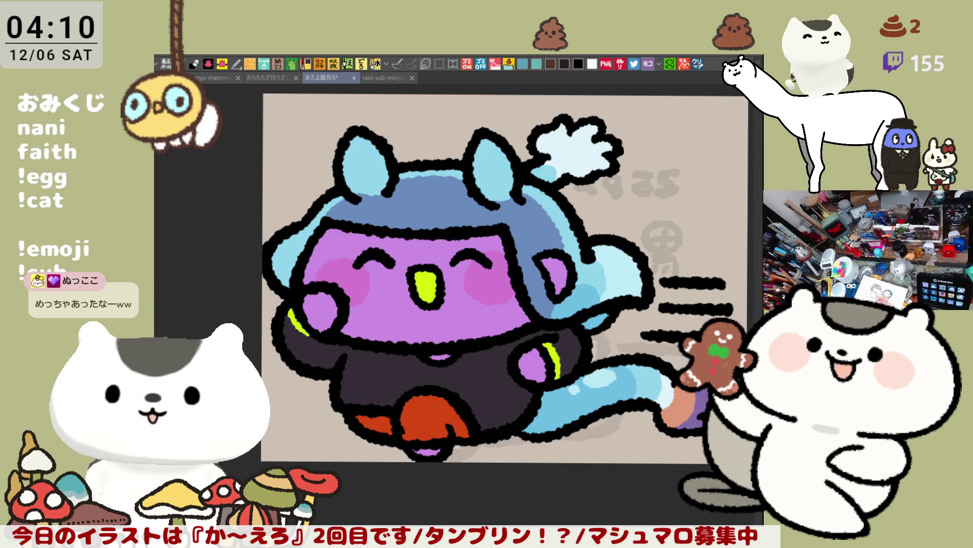
pyautogui.moveTo(551, 169); pyautogui.dragTo(573, 155)
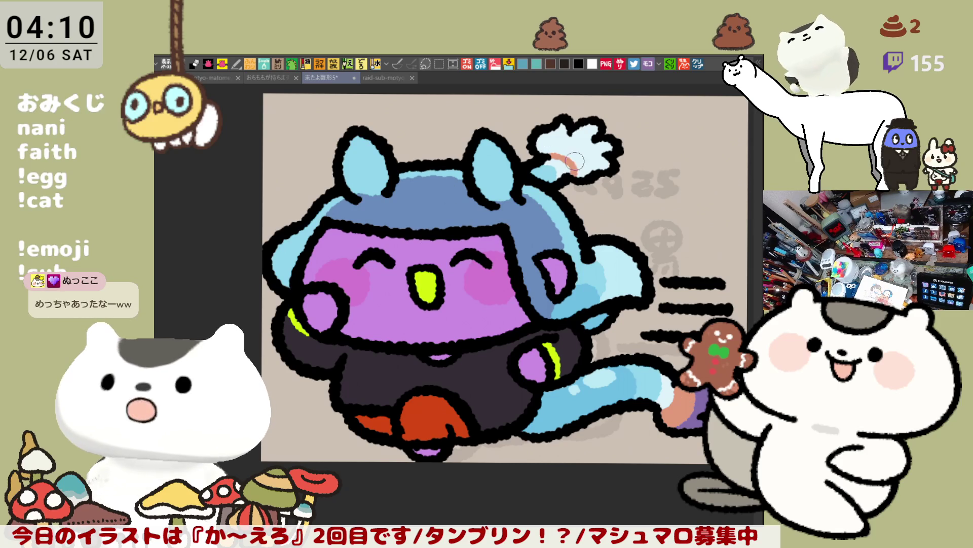
# - Colour the raised paw salmon and paint its fingertips purple
pyautogui.click(587, 144)
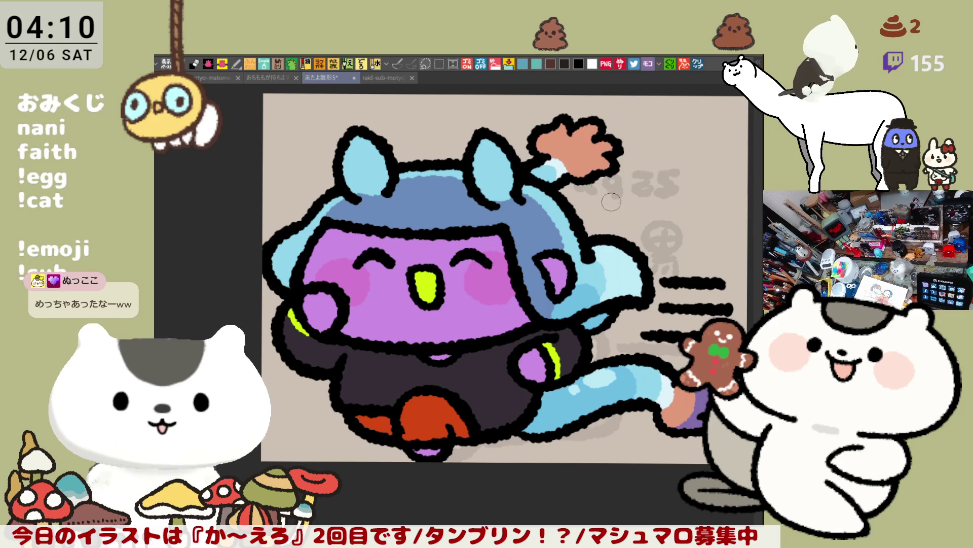
pyautogui.moveTo(630, 231); pyautogui.dragTo(619, 279)
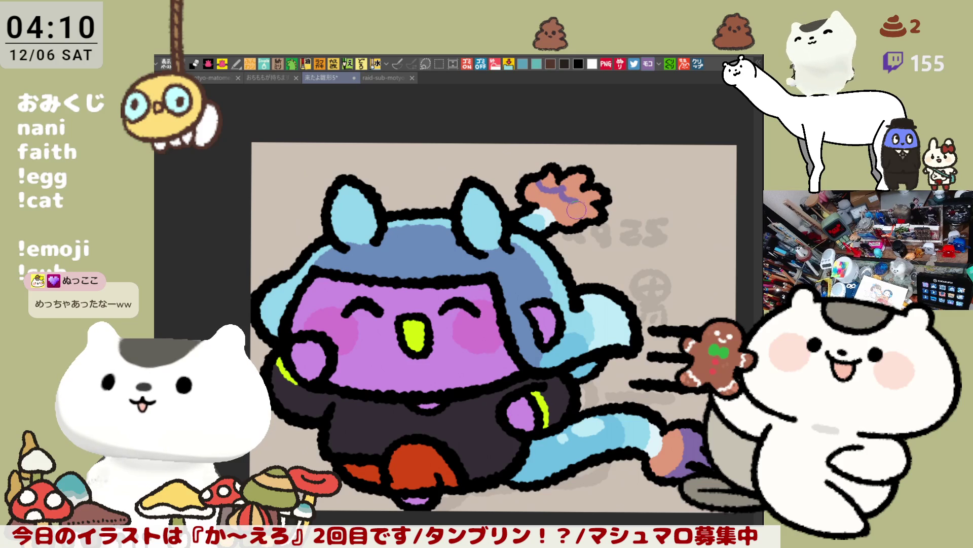
pyautogui.moveTo(582, 204); pyautogui.dragTo(569, 186)
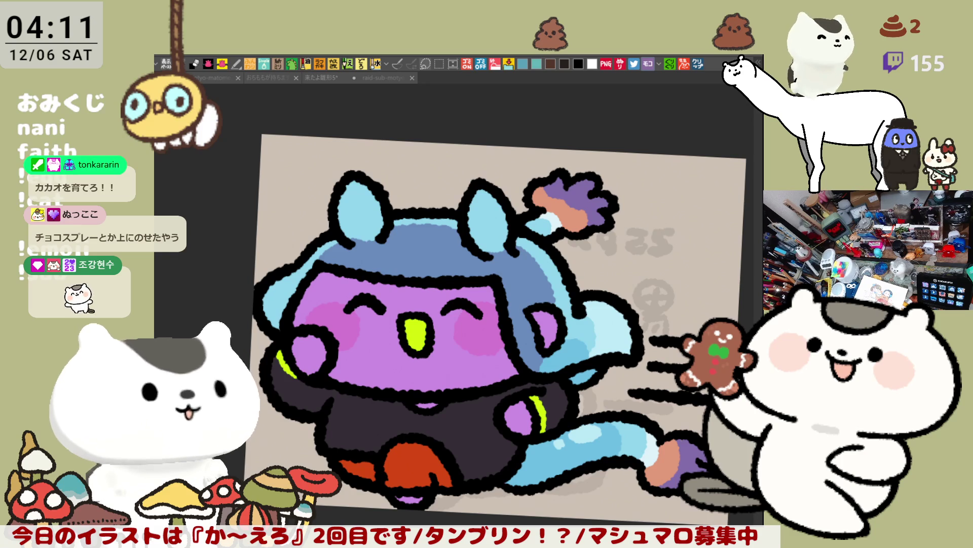
# - Paint salmon bands inside both ears and tip each ear with purple
pyautogui.click(397, 209)
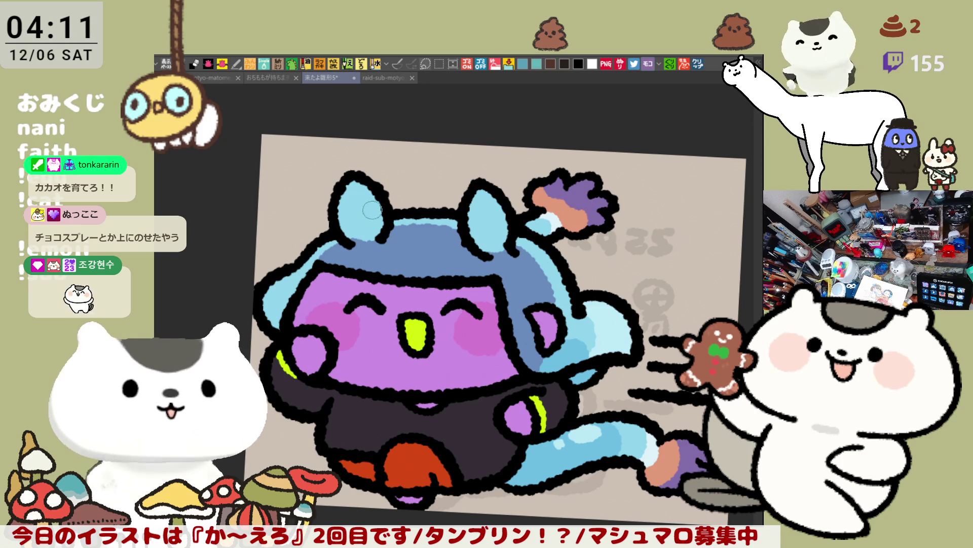
pyautogui.moveTo(339, 218)
pyautogui.mouseDown()
pyautogui.moveTo(380, 217)
pyautogui.moveTo(365, 206)
pyautogui.mouseUp()
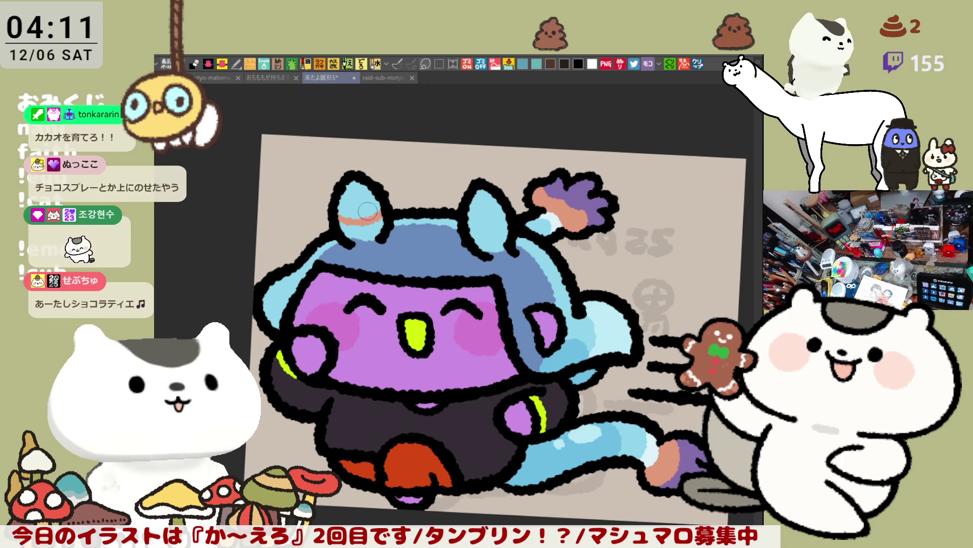
pyautogui.moveTo(475, 223)
pyautogui.mouseDown()
pyautogui.moveTo(502, 216)
pyautogui.moveTo(479, 201)
pyautogui.mouseUp()
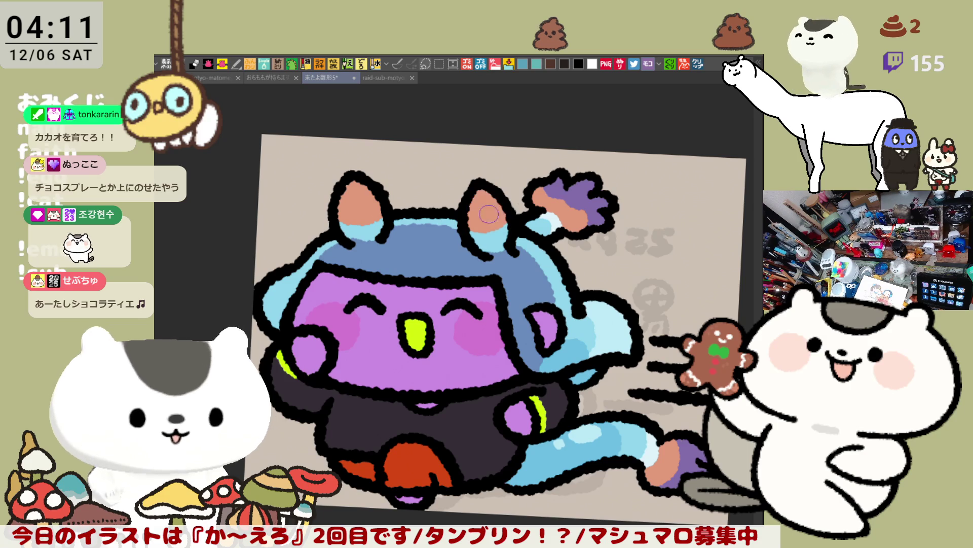
pyautogui.moveTo(339, 209)
pyautogui.mouseDown()
pyautogui.moveTo(378, 206)
pyautogui.moveTo(349, 190)
pyautogui.mouseUp()
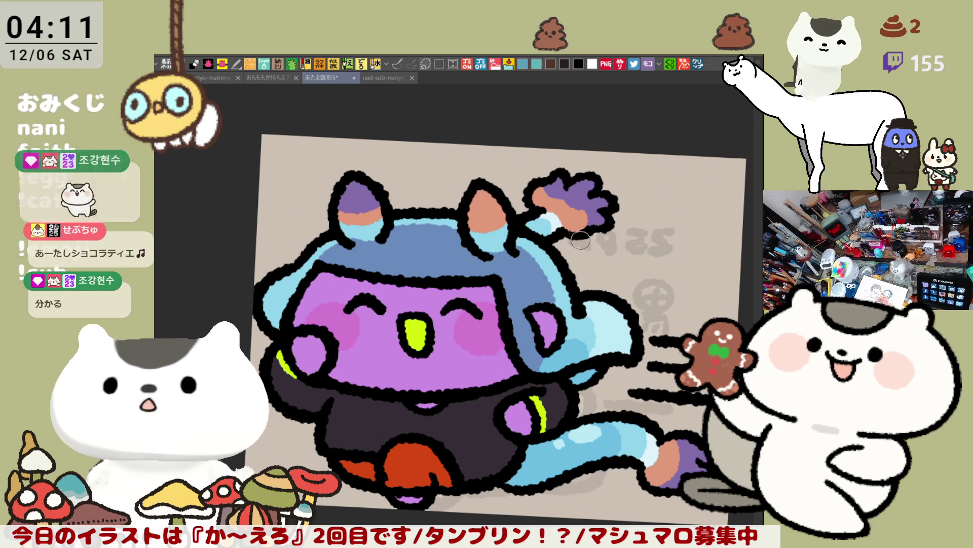
pyautogui.moveTo(464, 213)
pyautogui.mouseDown()
pyautogui.moveTo(504, 205)
pyautogui.moveTo(487, 210)
pyautogui.mouseUp()
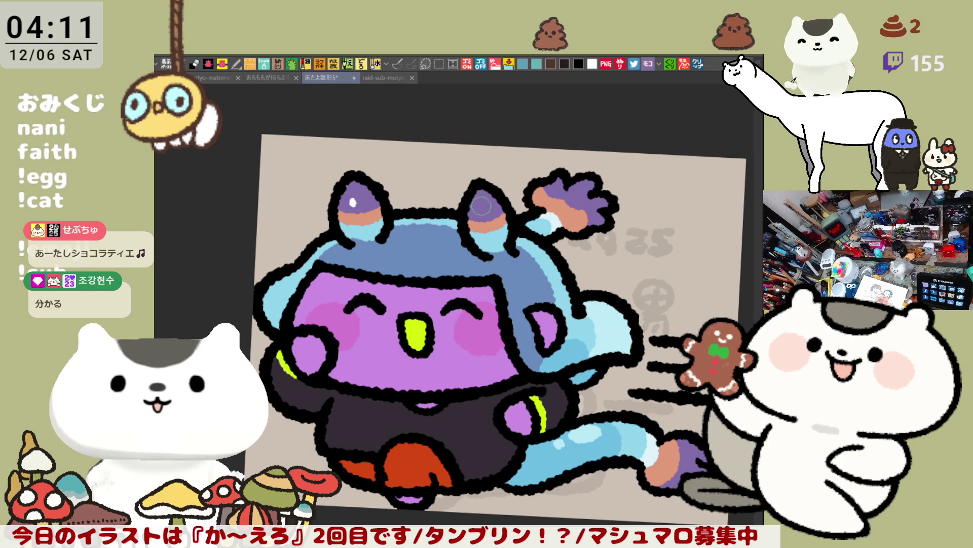
pyautogui.scroll(-3, 583, 254)
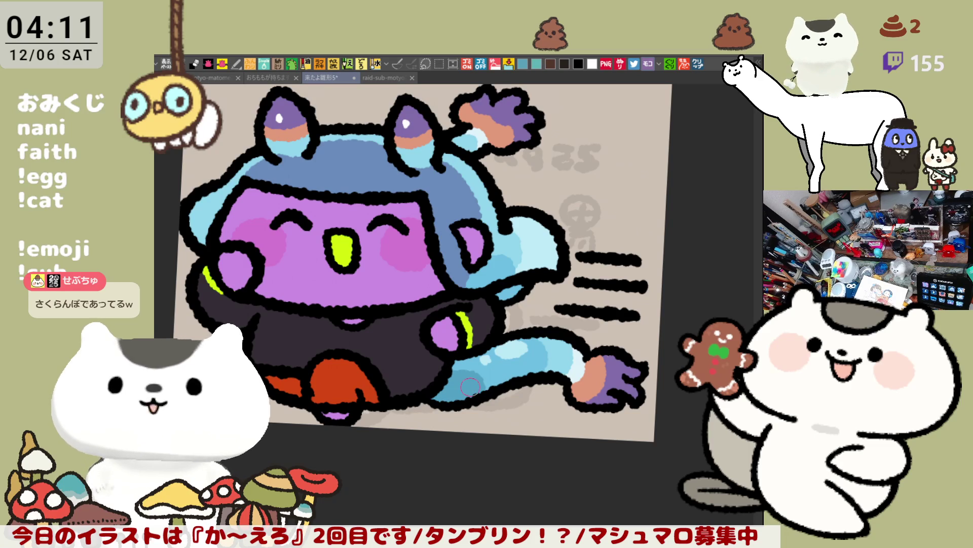
pyautogui.scroll(-3, 470, 386)
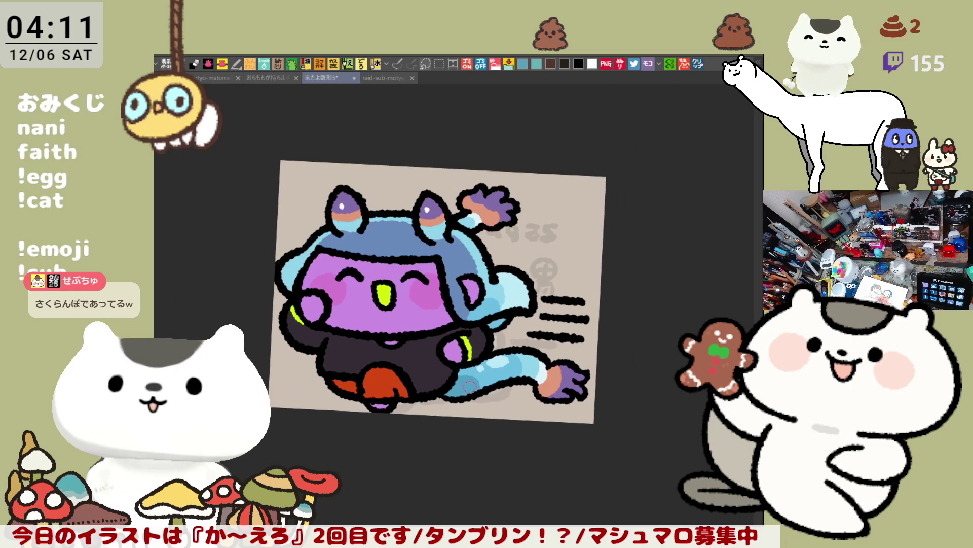
pyautogui.hscroll(-5, 470, 387)
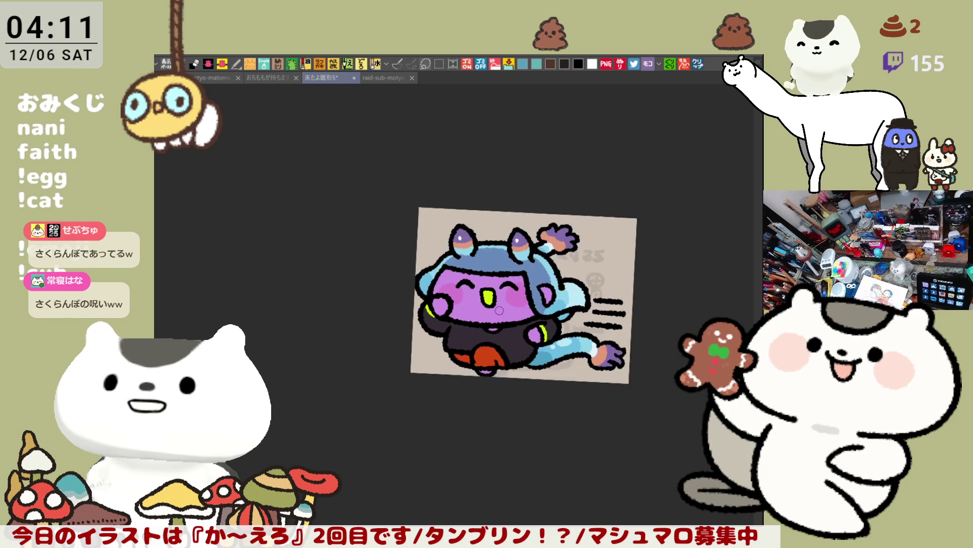
pyautogui.scroll(-3, 497, 309)
pyautogui.scroll(-2, 496, 310)
pyautogui.scroll(1, 496, 310)
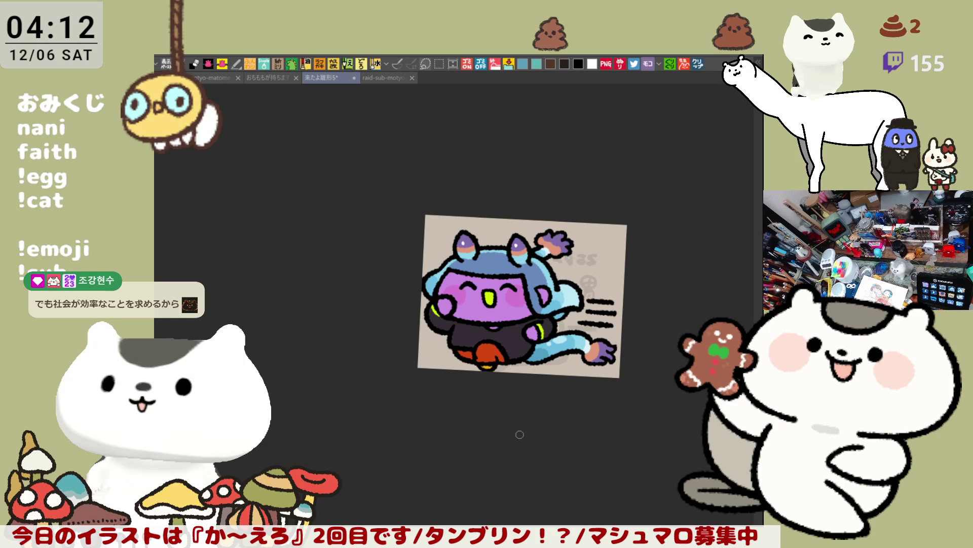
pyautogui.scroll(5, 527, 441)
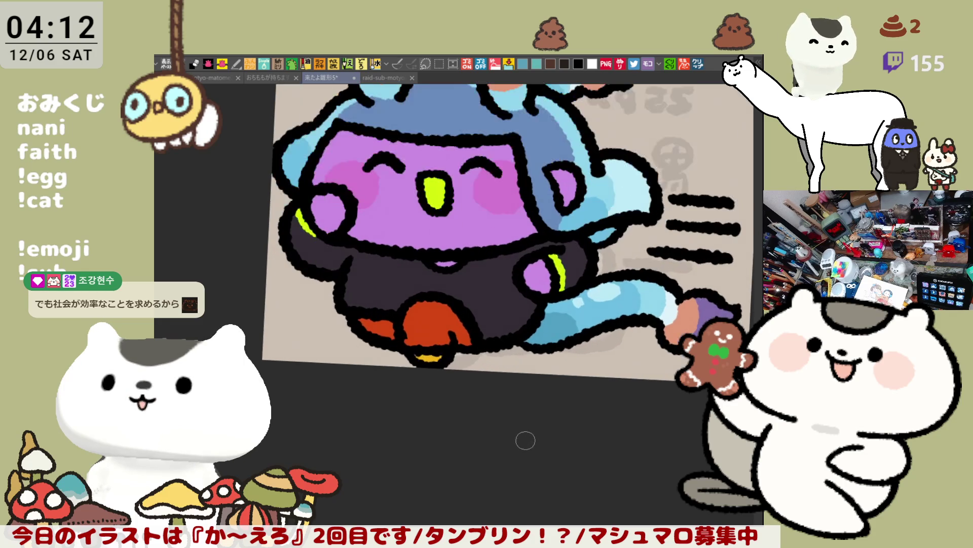
pyautogui.scroll(-3, 569, 278)
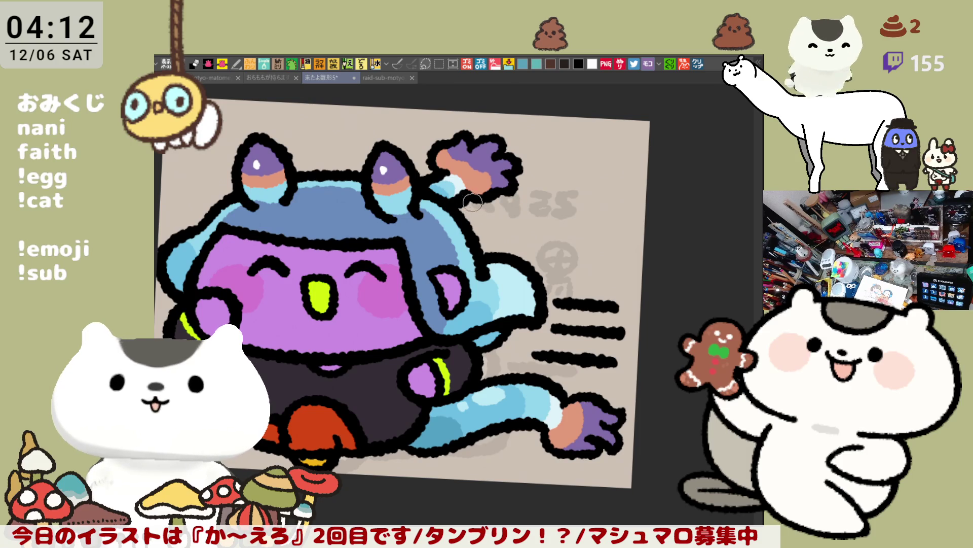
pyautogui.scroll(1, 481, 212)
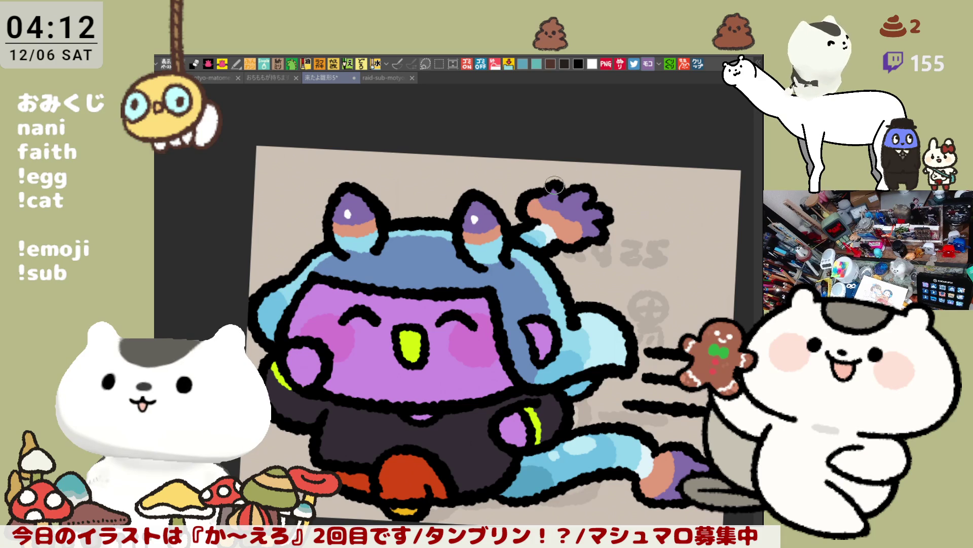
# - Level the canvas rotation back to upright, then view the drawing mirrored horizontally
pyautogui.moveTo(555, 185); pyautogui.dragTo(415, 186)
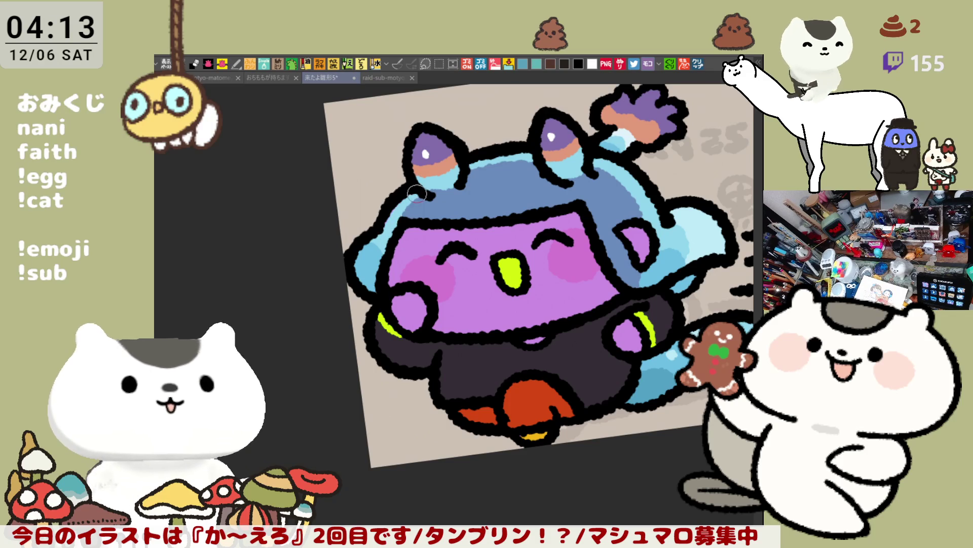
pyautogui.press('^')
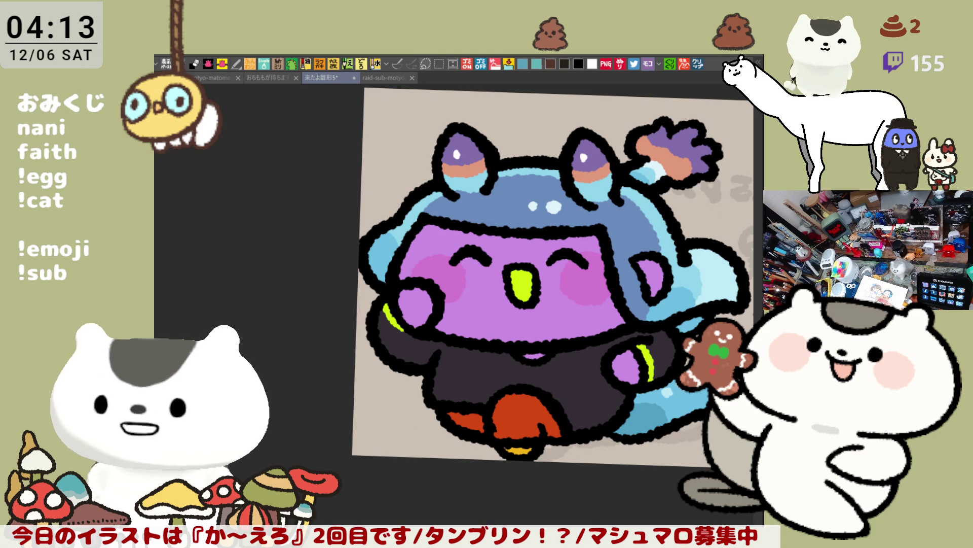
pyautogui.hotkey('ctrl', '@')
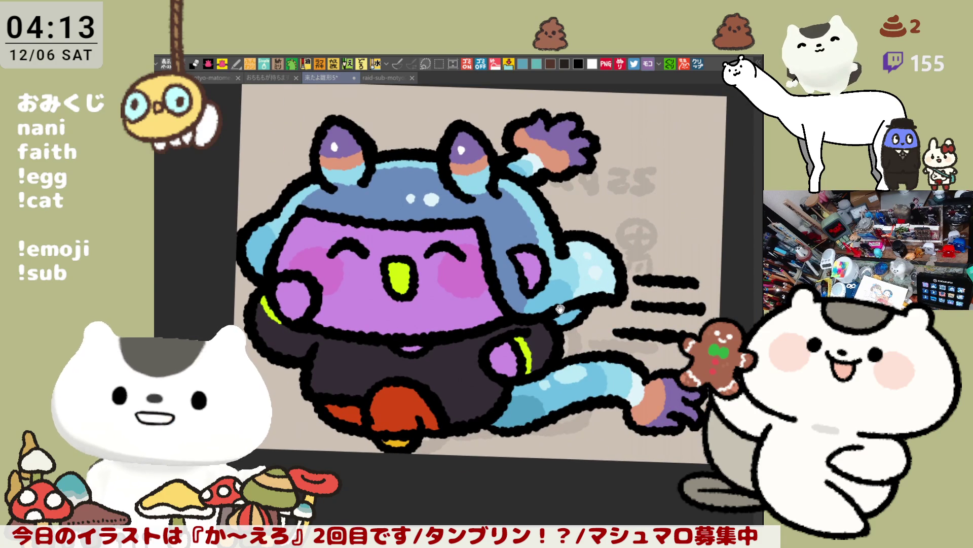
pyautogui.moveTo(549, 294); pyautogui.dragTo(576, 330)
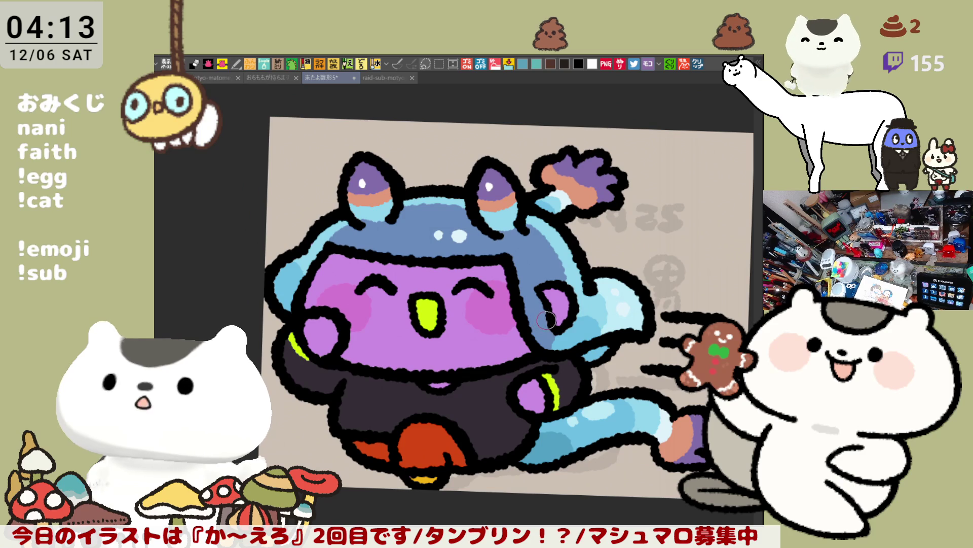
pyautogui.press('h')
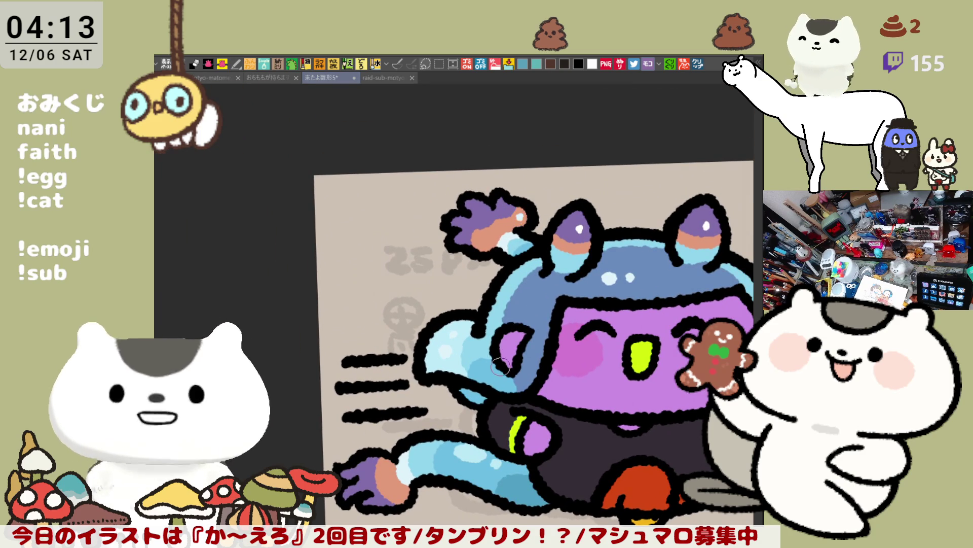
# - Repaint the raised paw's fingertips in a darker purple
pyautogui.moveTo(439, 419); pyautogui.dragTo(386, 299)
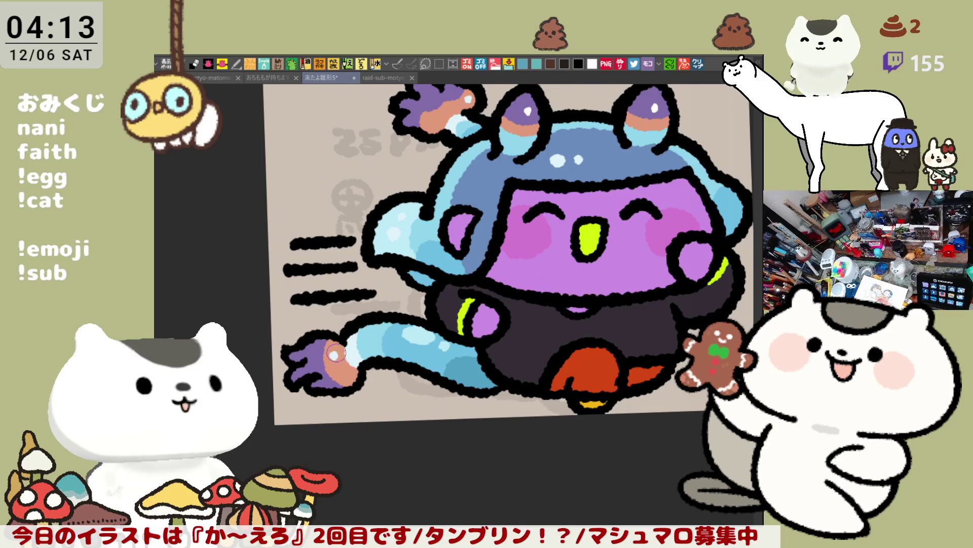
pyautogui.scroll(-2, 761, 131)
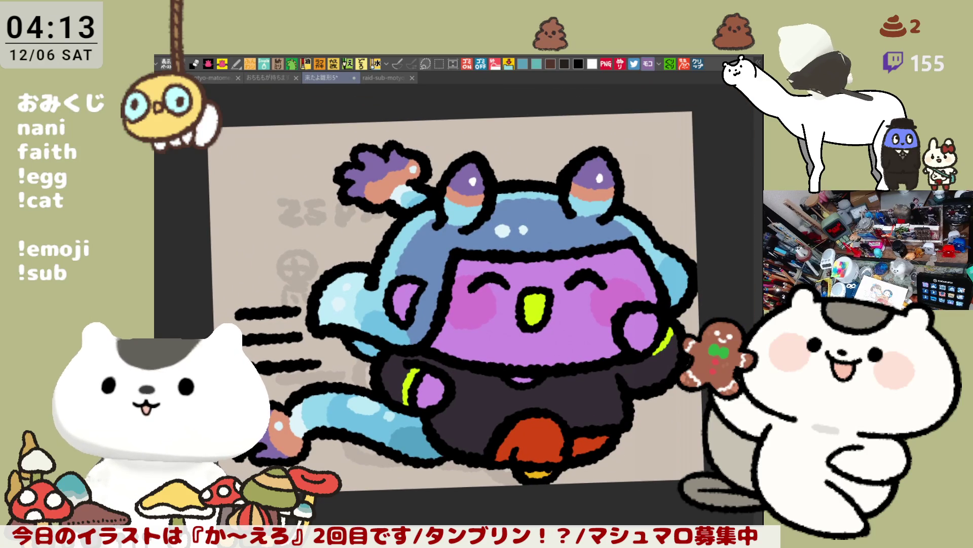
pyautogui.moveTo(380, 160); pyautogui.dragTo(352, 176)
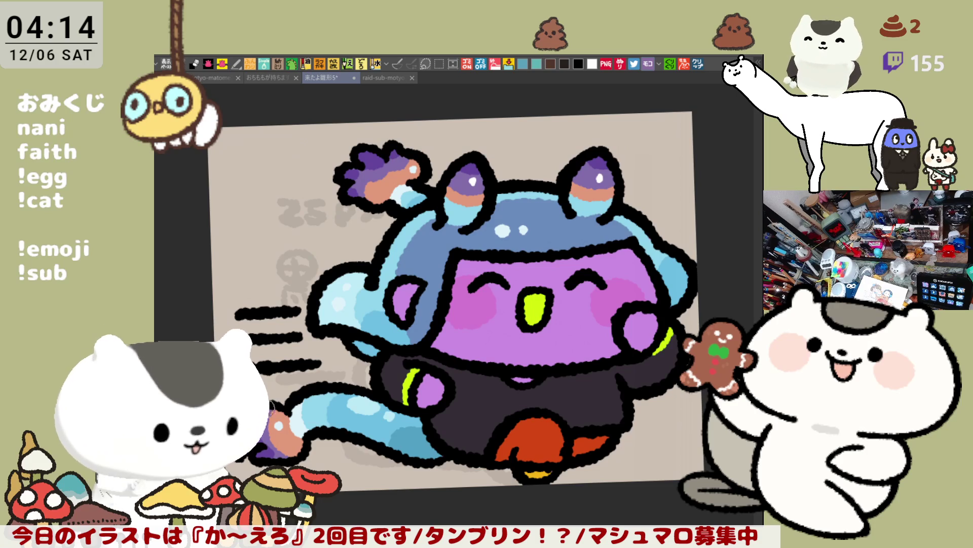
# - Zoom out and flip the canvas view back to its normal, unmirrored orientation
pyautogui.moveTo(452, 407); pyautogui.dragTo(499, 348)
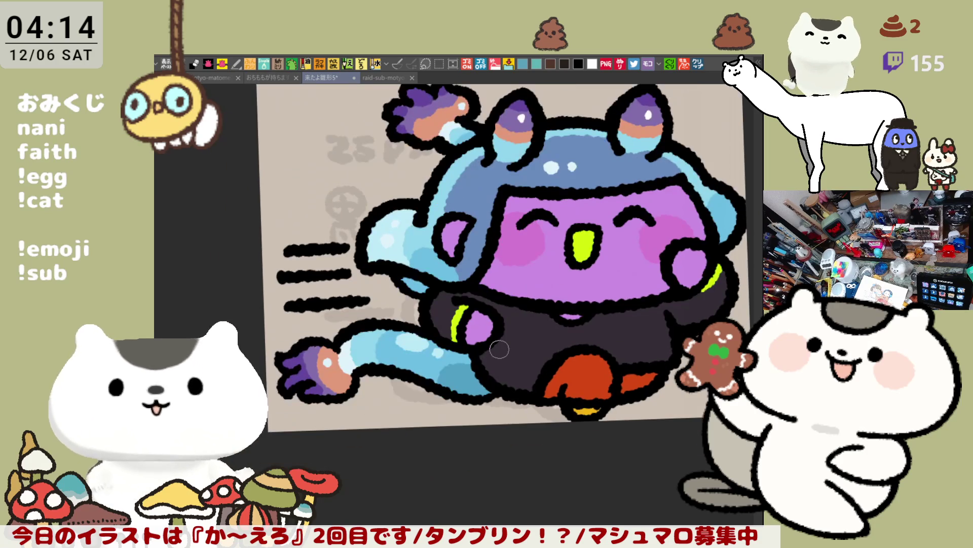
pyautogui.scroll(-5, 499, 349)
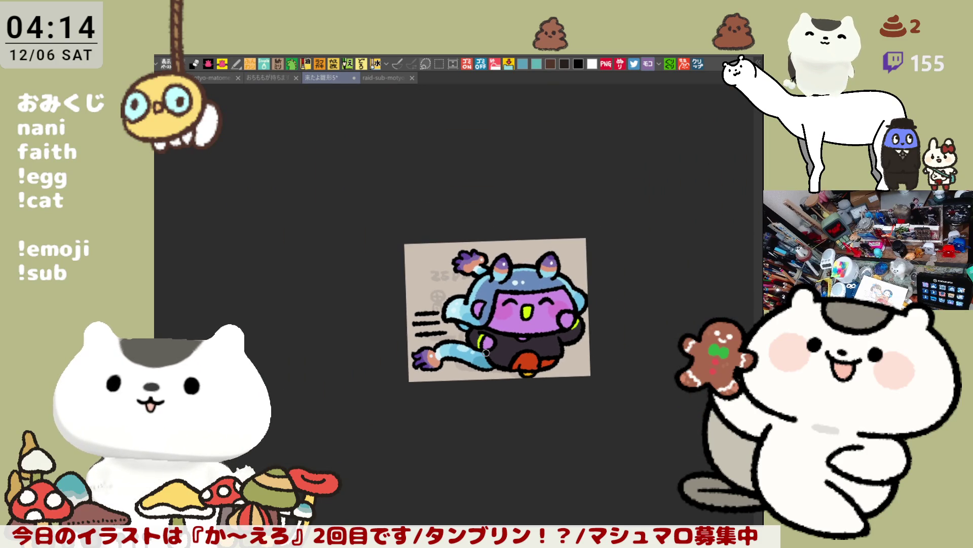
pyautogui.press('h')
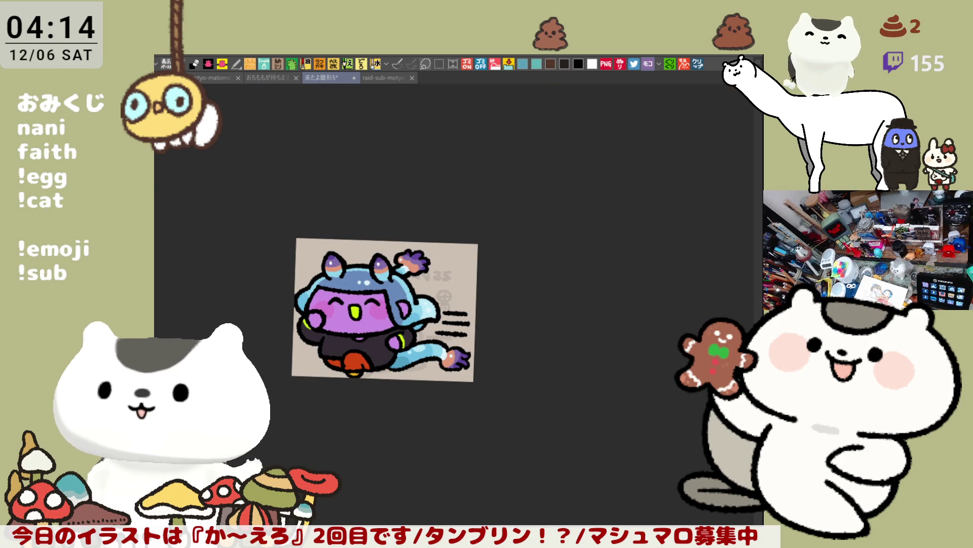
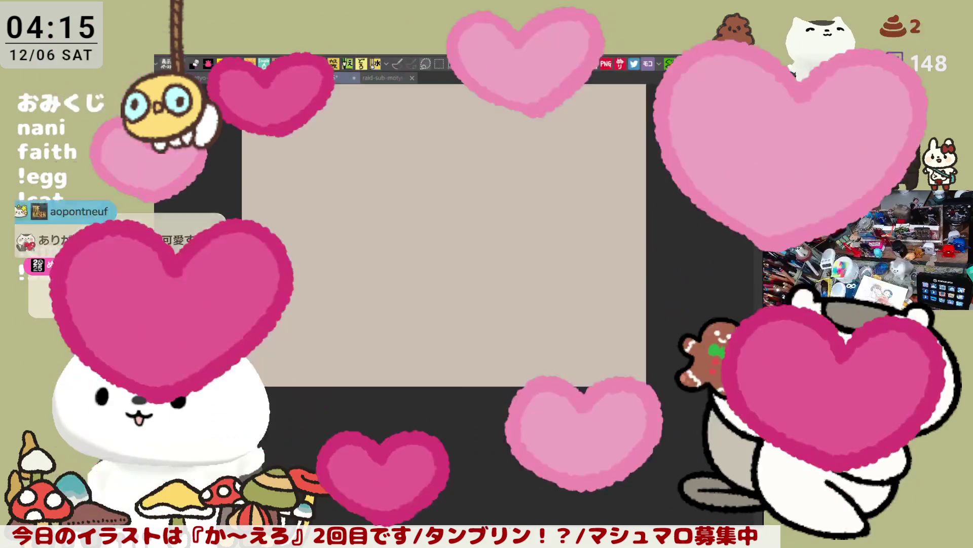
# - Zoom in and center the view so the faded cat sketch fills the window
pyautogui.hotkey('ctrl', '0')
pyautogui.scroll(2, 568, 479)
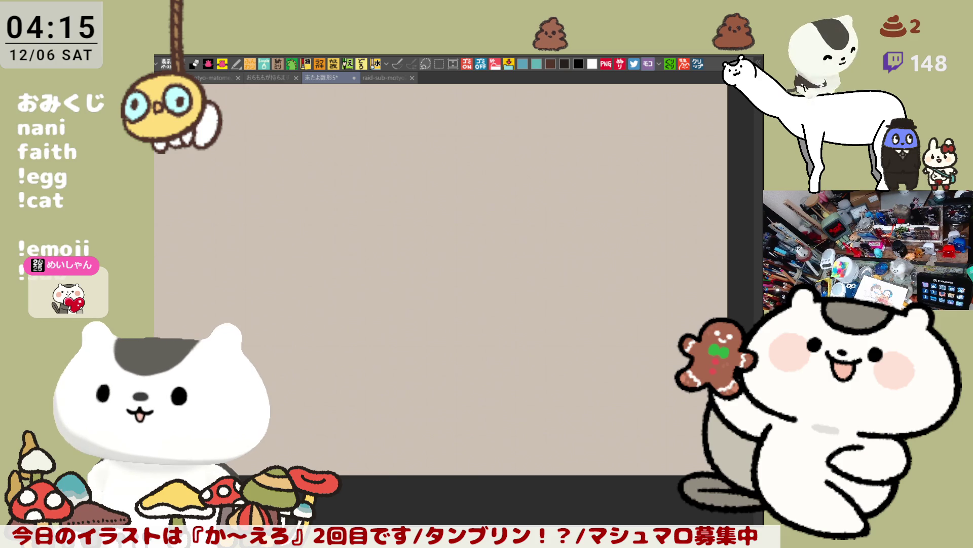
pyautogui.hotkey('ctrl', '0')
pyautogui.scroll(2, 516, 278)
# - Ink the left cheek arc and the chin line in thick black, retrying strokes
pyautogui.moveTo(283, 231); pyautogui.dragTo(289, 347)
pyautogui.hotkey('ctrl', 'z')
pyautogui.moveTo(282, 224); pyautogui.dragTo(292, 347)
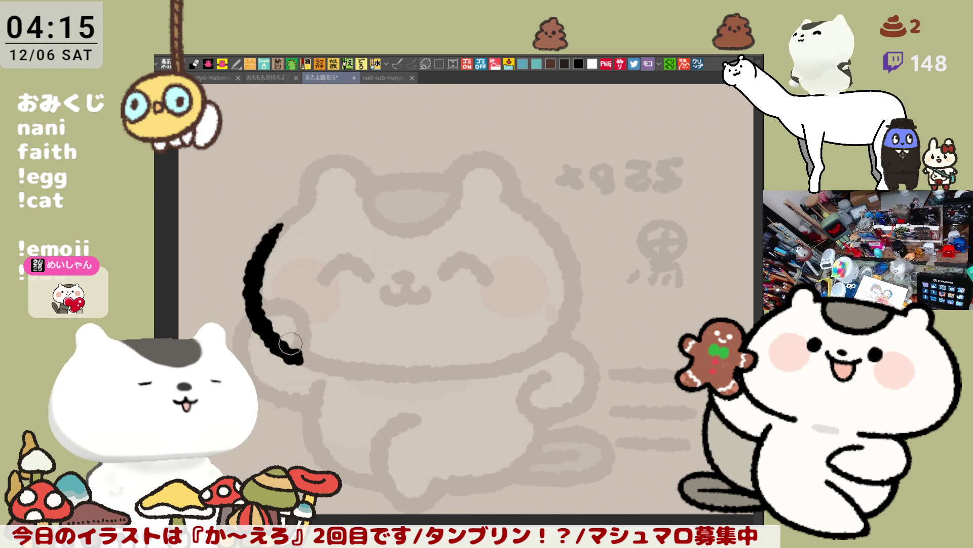
pyautogui.hotkey('ctrl', 'z')
pyautogui.moveTo(278, 235); pyautogui.dragTo(331, 370)
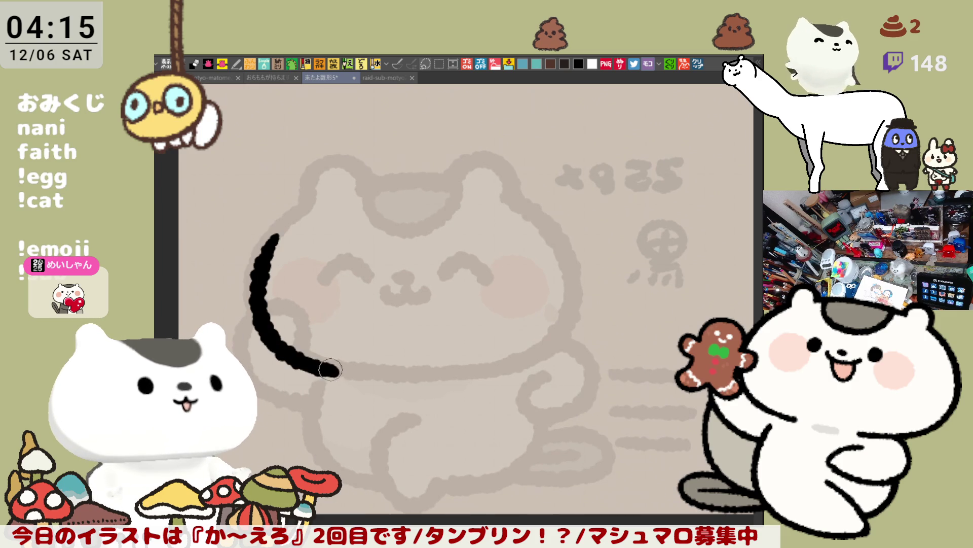
pyautogui.hotkey('ctrl', 'z')
pyautogui.moveTo(281, 232)
pyautogui.mouseDown()
pyautogui.moveTo(335, 371)
pyautogui.moveTo(500, 363)
pyautogui.mouseUp()
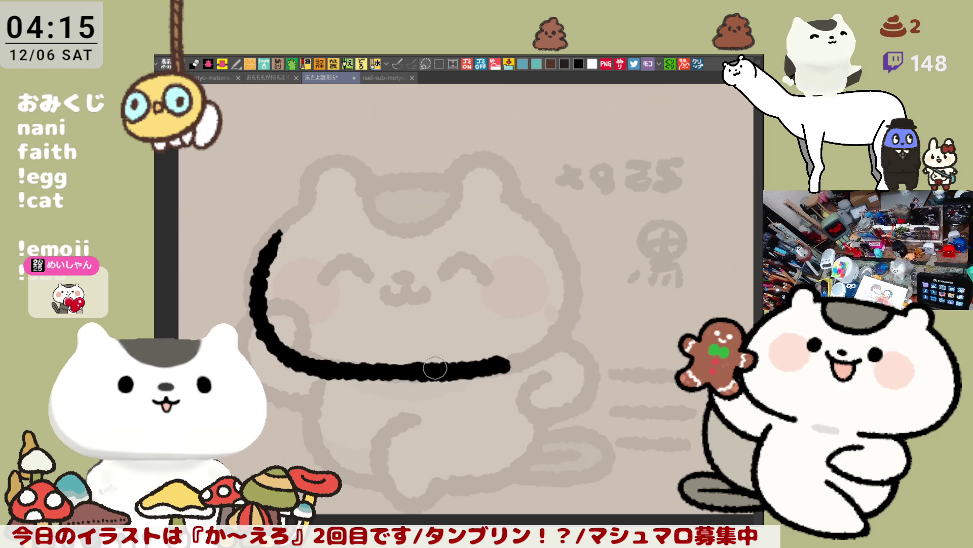
pyautogui.hotkey('ctrl', 'z')
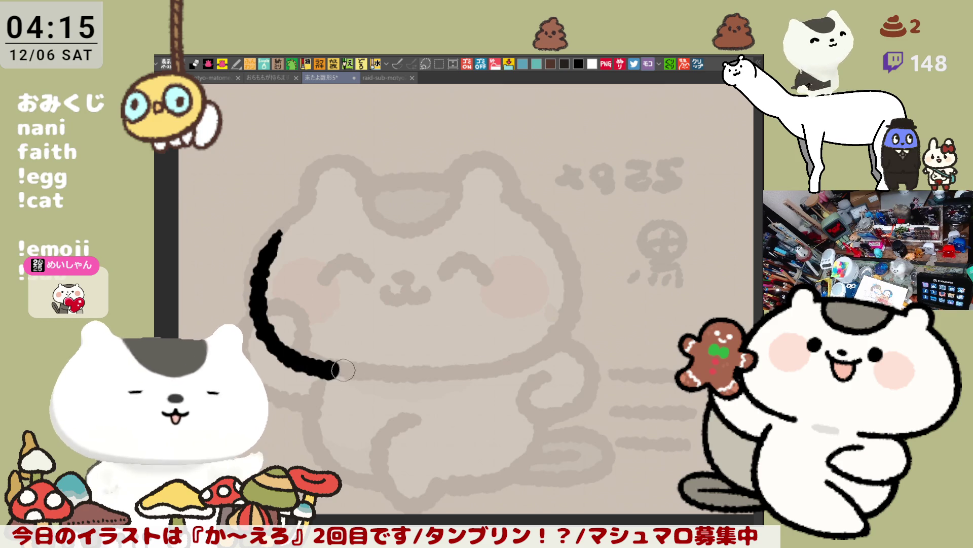
pyautogui.moveTo(332, 370); pyautogui.dragTo(529, 363)
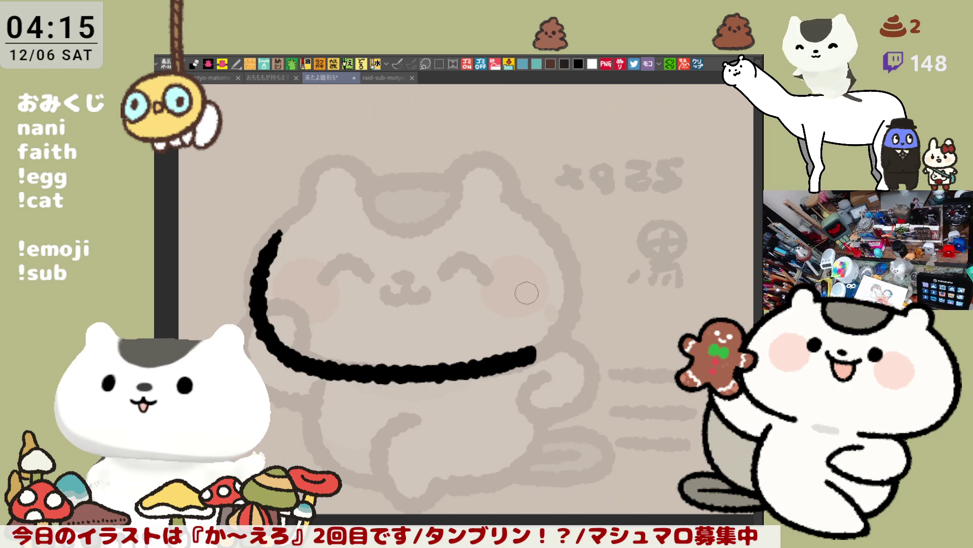
# - Draw a hair curl on top of the head ending down-right
pyautogui.moveTo(382, 161); pyautogui.dragTo(440, 237)
pyautogui.hotkey('ctrl', 'z')
pyautogui.moveTo(377, 163); pyautogui.dragTo(446, 238)
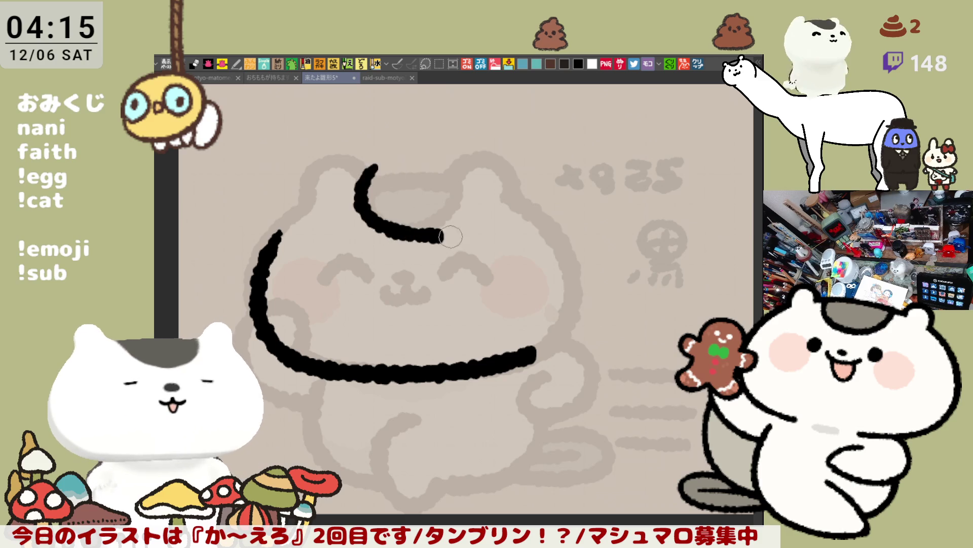
pyautogui.hotkey('ctrl', 'z')
pyautogui.moveTo(374, 169)
pyautogui.mouseDown()
pyautogui.moveTo(466, 235)
pyautogui.moveTo(463, 228)
pyautogui.mouseUp()
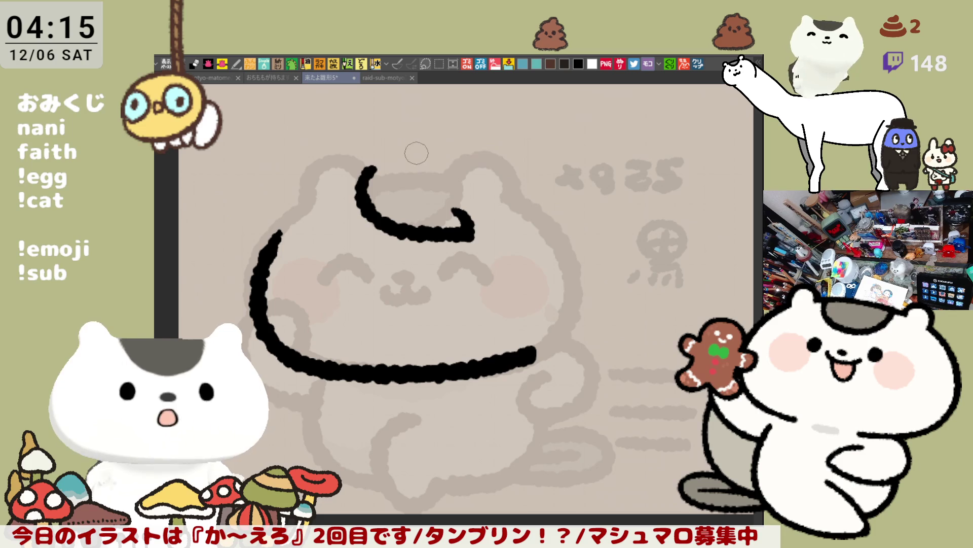
# - Draw a long arc over the top of the head, redrawing until it fits
pyautogui.moveTo(397, 147); pyautogui.dragTo(560, 177)
pyautogui.hotkey('ctrl', 'z')
pyautogui.click(389, 156)
pyautogui.moveTo(393, 155); pyautogui.dragTo(562, 192)
pyautogui.hotkey('ctrl', 'z')
pyautogui.moveTo(390, 153); pyautogui.dragTo(568, 207)
pyautogui.hotkey('ctrl', 'z')
pyautogui.moveTo(388, 151); pyautogui.dragTo(560, 195)
pyautogui.hotkey('ctrl', 'z')
pyautogui.moveTo(389, 150); pyautogui.dragTo(568, 201)
pyautogui.hotkey('ctrl', 'z')
pyautogui.moveTo(385, 147); pyautogui.dragTo(544, 171)
pyautogui.hotkey('ctrl', 'z')
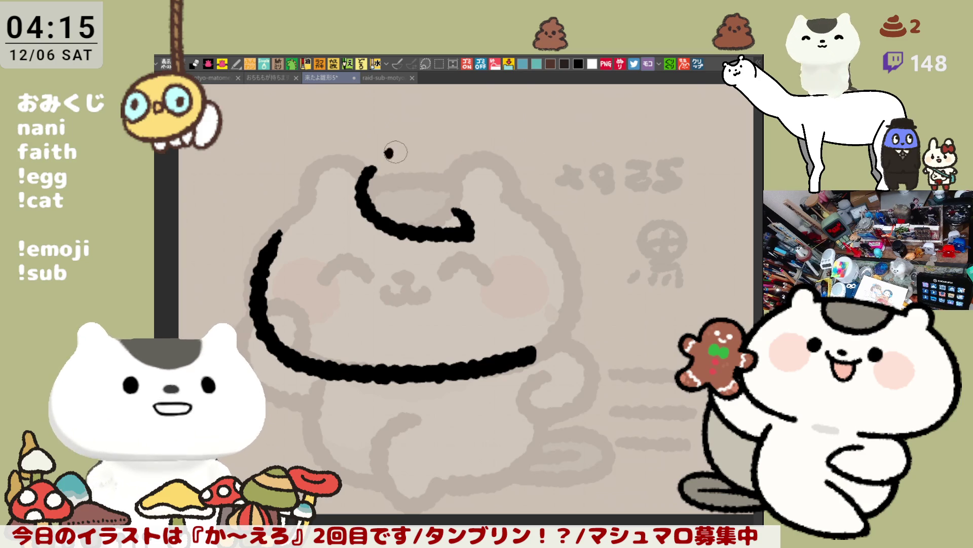
pyautogui.moveTo(384, 152); pyautogui.dragTo(557, 203)
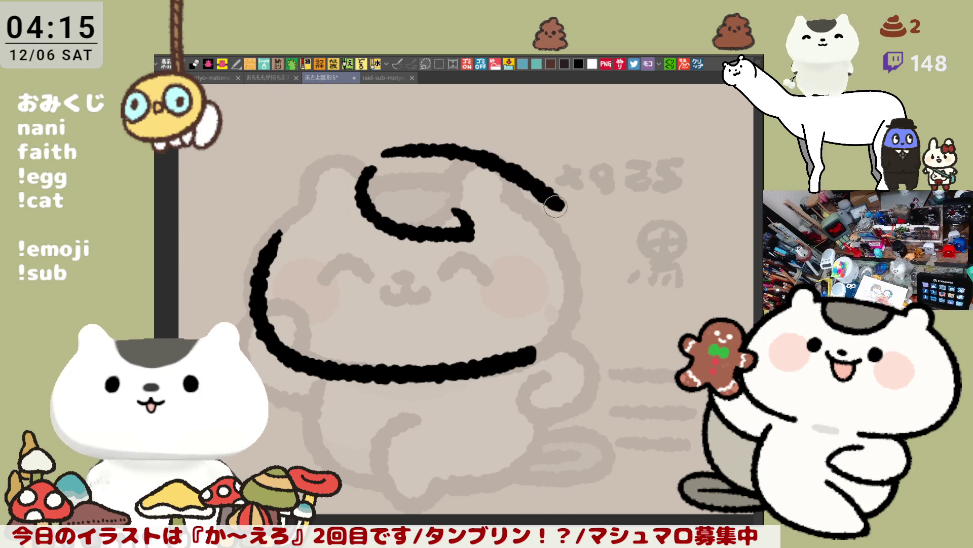
pyautogui.hotkey('ctrl', 'z')
pyautogui.moveTo(386, 147); pyautogui.dragTo(535, 188)
pyautogui.hotkey('ctrl', 'z')
pyautogui.moveTo(401, 148); pyautogui.dragTo(583, 205)
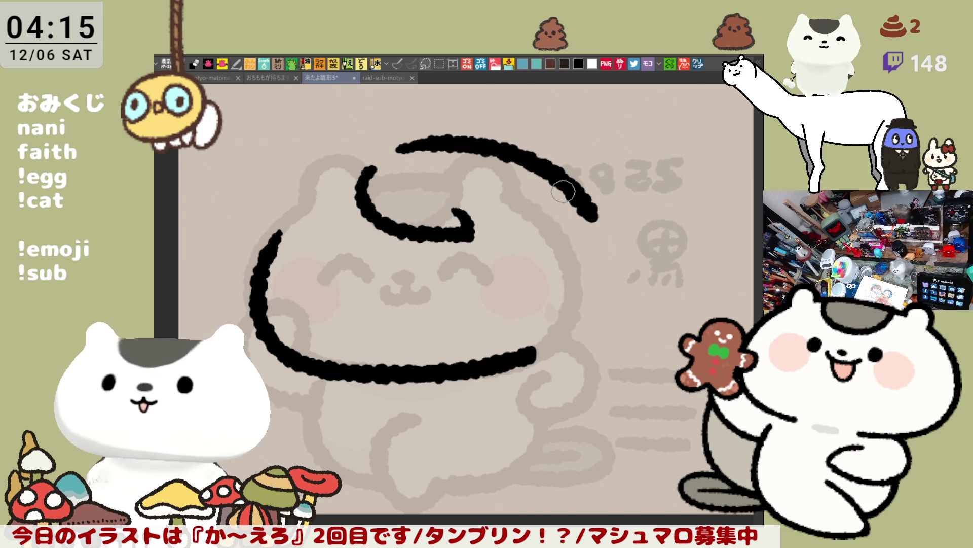
pyautogui.hotkey('ctrl', 'z')
pyautogui.moveTo(399, 147); pyautogui.dragTo(556, 185)
pyautogui.hotkey('ctrl', 'z')
pyautogui.moveTo(388, 147); pyautogui.dragTo(558, 195)
pyautogui.hotkey('ctrl', 'z')
pyautogui.moveTo(385, 150)
pyautogui.mouseDown()
pyautogui.moveTo(411, 147)
pyautogui.moveTo(567, 227)
pyautogui.mouseUp()
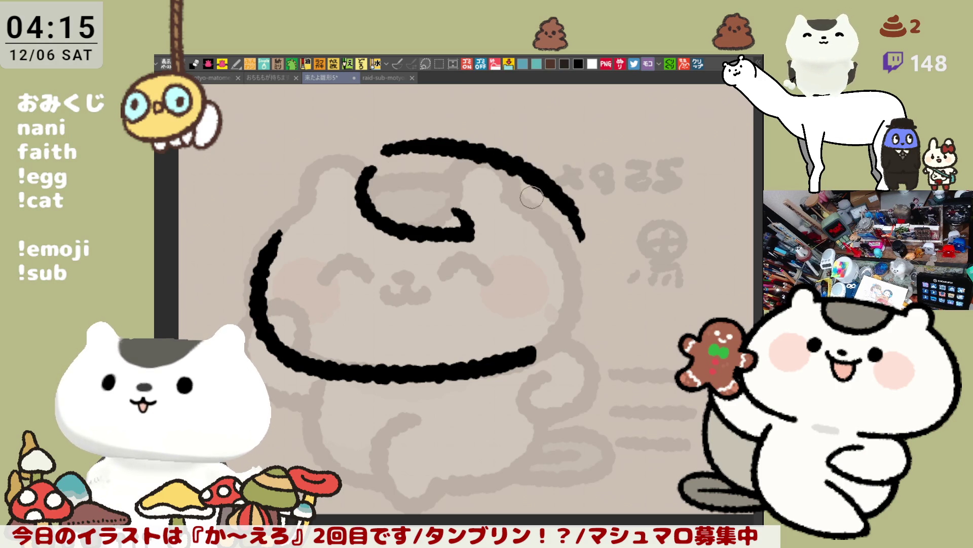
# - Extend the end of the head arc down and to the right
pyautogui.moveTo(580, 236); pyautogui.dragTo(592, 267)
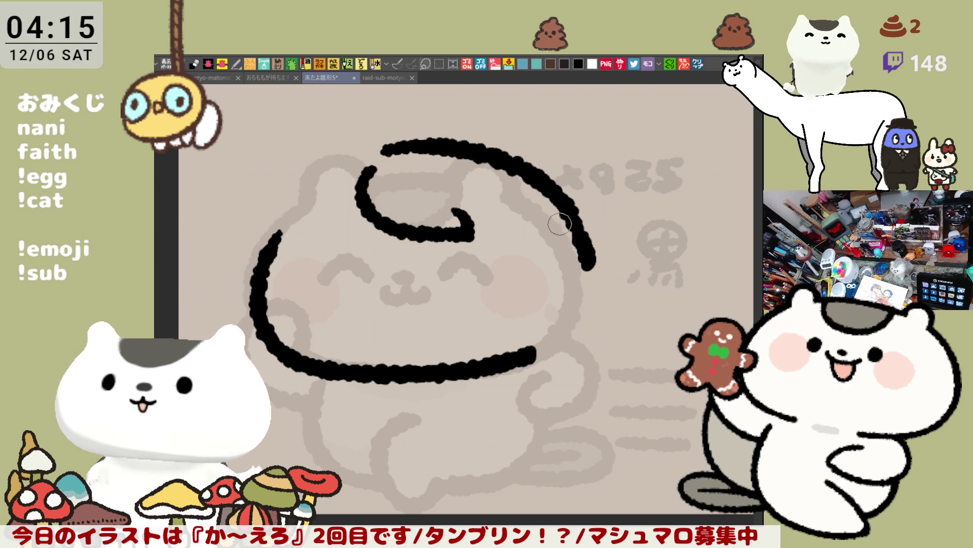
pyautogui.hotkey('ctrl', 'z')
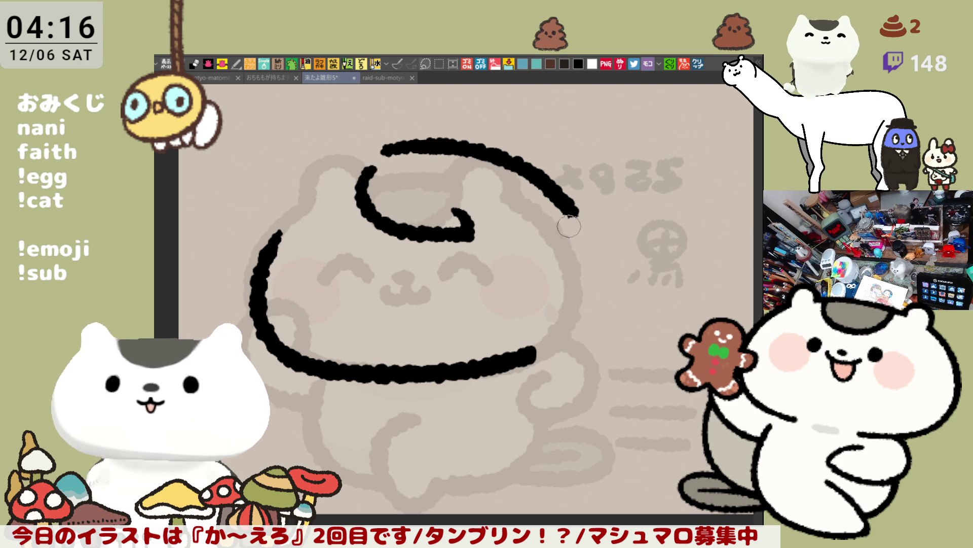
pyautogui.moveTo(578, 213); pyautogui.dragTo(659, 256)
pyautogui.hotkey('ctrl', 'z')
pyautogui.moveTo(578, 213); pyautogui.dragTo(657, 276)
pyautogui.hotkey('ctrl', 'z')
pyautogui.moveTo(576, 213); pyautogui.dragTo(665, 261)
pyautogui.hotkey('ctrl', 'z')
pyautogui.moveTo(578, 209); pyautogui.dragTo(662, 280)
pyautogui.hotkey('ctrl', 'z')
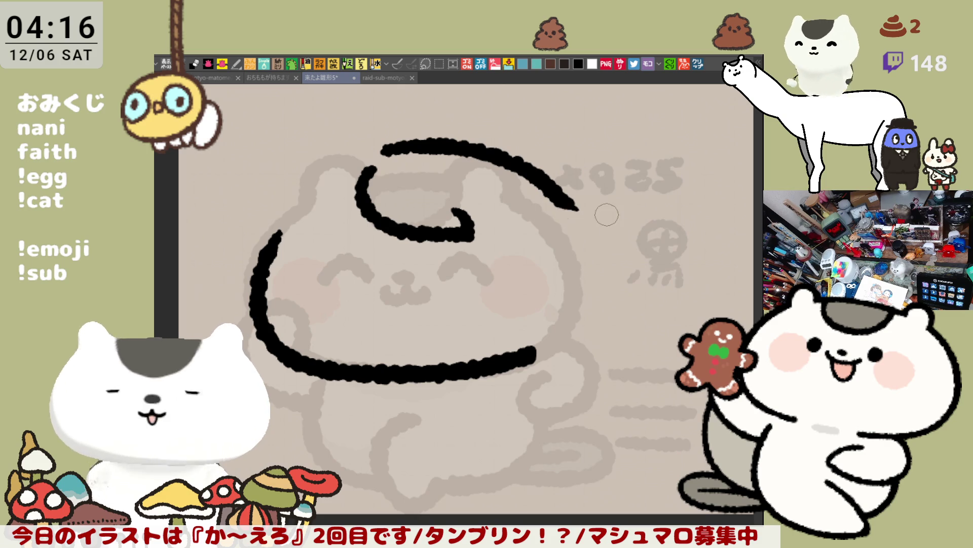
pyautogui.moveTo(577, 208); pyautogui.dragTo(600, 237)
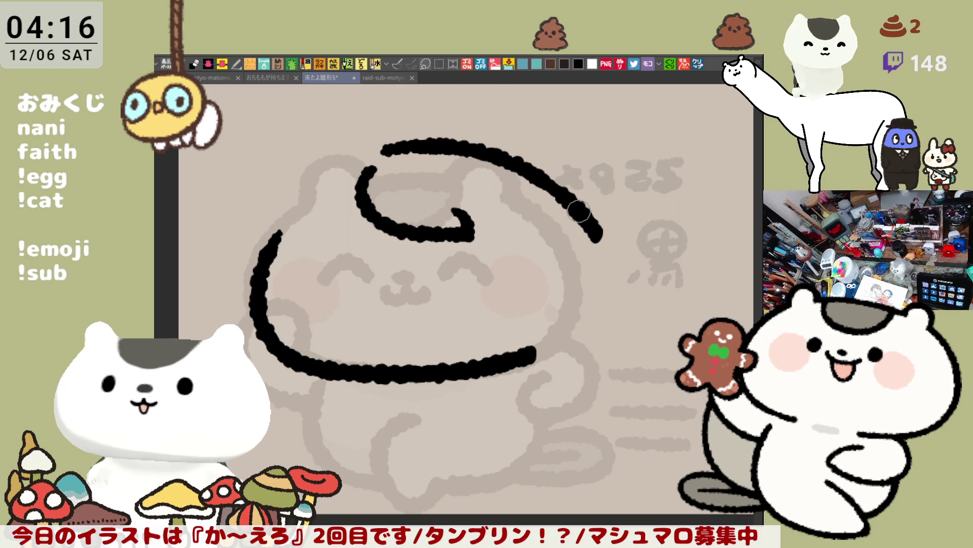
# - Redraw the arc's extension down the right side of the head
pyautogui.moveTo(527, 165); pyautogui.dragTo(654, 271)
pyautogui.hotkey('ctrl', 'z')
pyautogui.moveTo(598, 234); pyautogui.dragTo(675, 281)
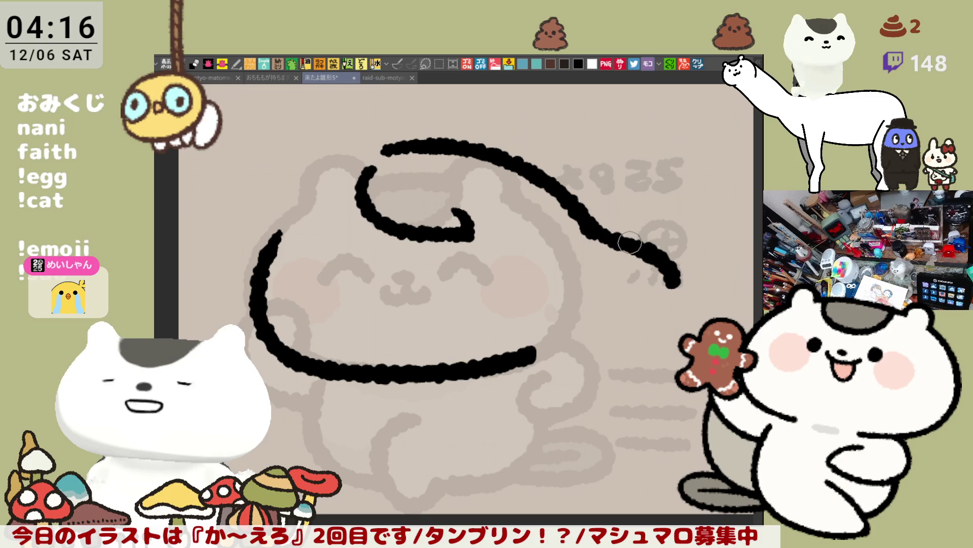
pyautogui.hotkey('ctrl', 'z')
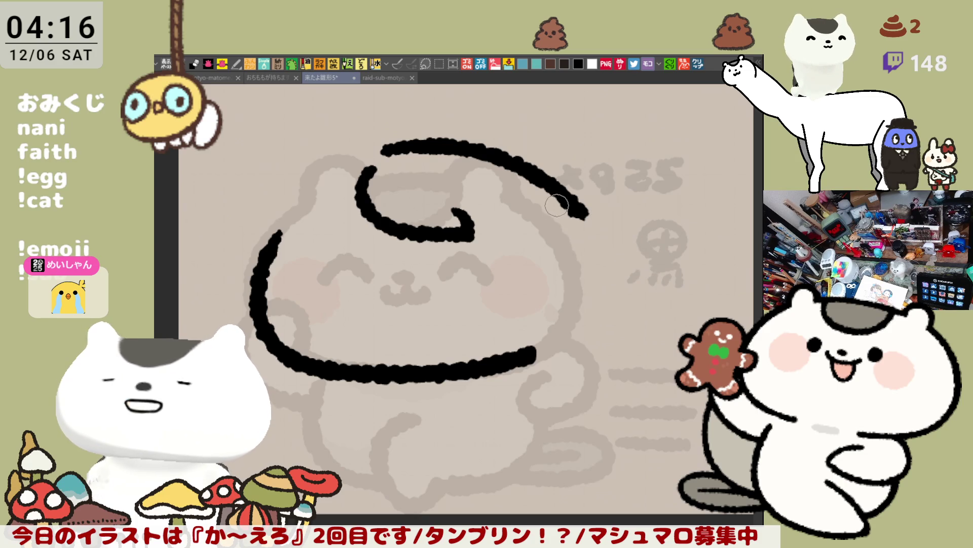
pyautogui.moveTo(582, 220); pyautogui.dragTo(652, 256)
pyautogui.hotkey('ctrl', 'z')
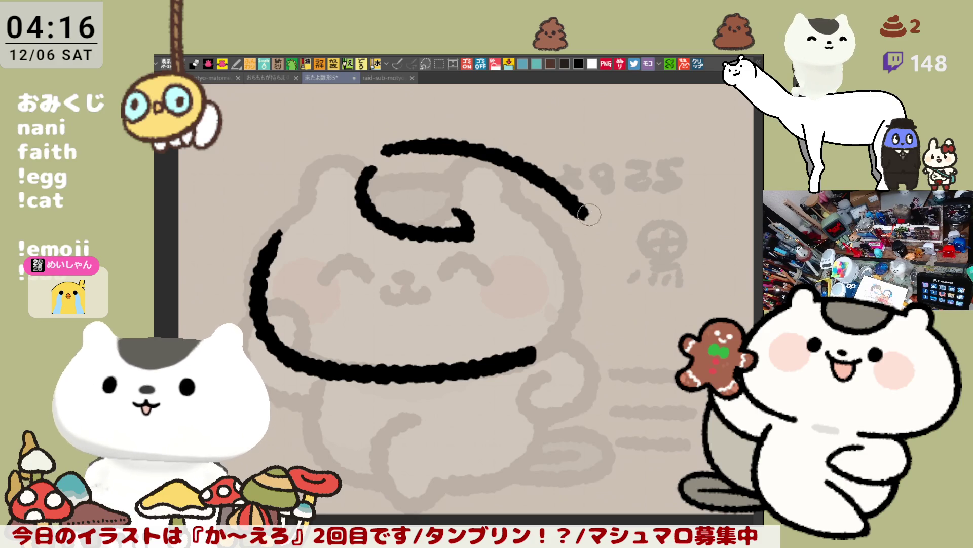
pyautogui.moveTo(576, 205); pyautogui.dragTo(663, 287)
pyautogui.hotkey('ctrl', 'z')
pyautogui.moveTo(573, 213); pyautogui.dragTo(669, 283)
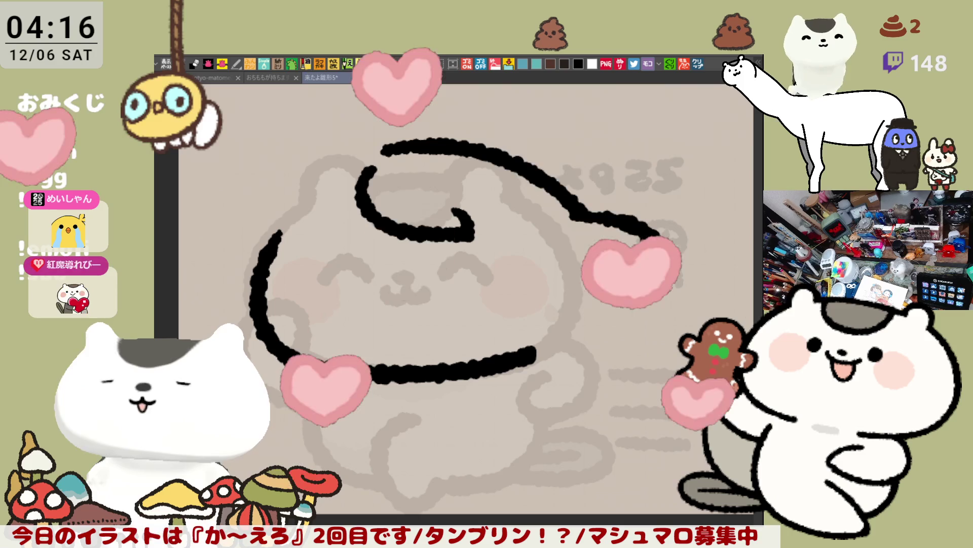
pyautogui.hotkey('ctrl', 'z')
pyautogui.moveTo(575, 213); pyautogui.dragTo(667, 284)
pyautogui.hotkey('ctrl', 'z')
pyautogui.moveTo(578, 216)
pyautogui.mouseDown()
pyautogui.moveTo(647, 233)
pyautogui.moveTo(659, 299)
pyautogui.mouseUp()
pyautogui.hotkey('ctrl', 'z')
pyautogui.moveTo(576, 213); pyautogui.dragTo(656, 297)
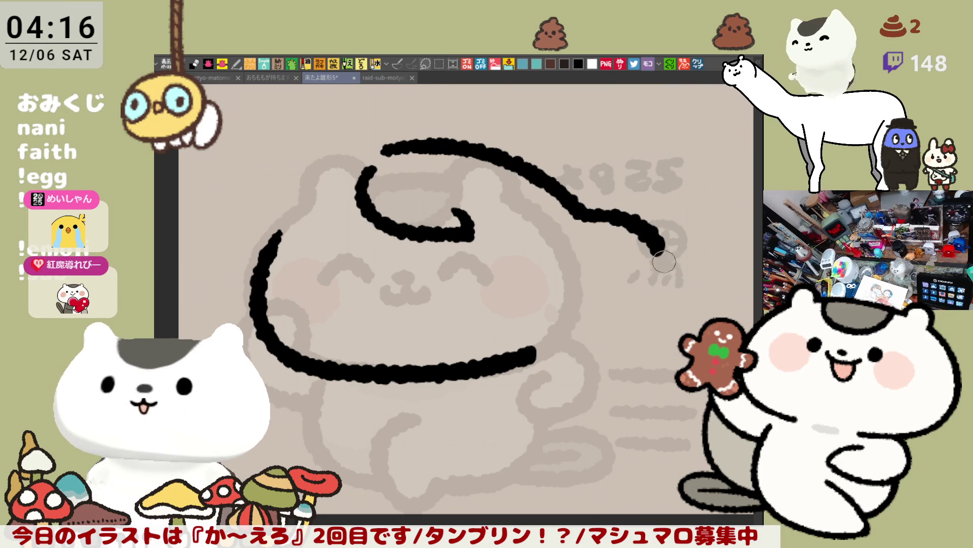
pyautogui.hotkey('ctrl', 'z')
pyautogui.moveTo(576, 213); pyautogui.dragTo(641, 288)
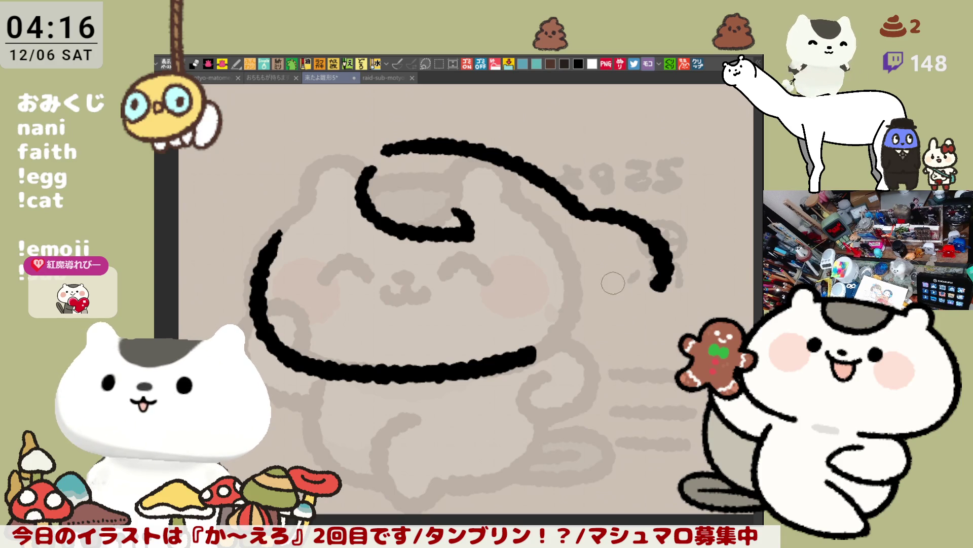
# - Curve the line's tail downward and finish it with a small hook
pyautogui.hotkey('ctrl', 'z')
pyautogui.moveTo(580, 211); pyautogui.dragTo(666, 295)
pyautogui.hotkey('ctrl', 'z')
pyautogui.moveTo(582, 213); pyautogui.dragTo(664, 291)
pyautogui.hotkey('ctrl', 'z')
pyautogui.moveTo(583, 215); pyautogui.dragTo(646, 260)
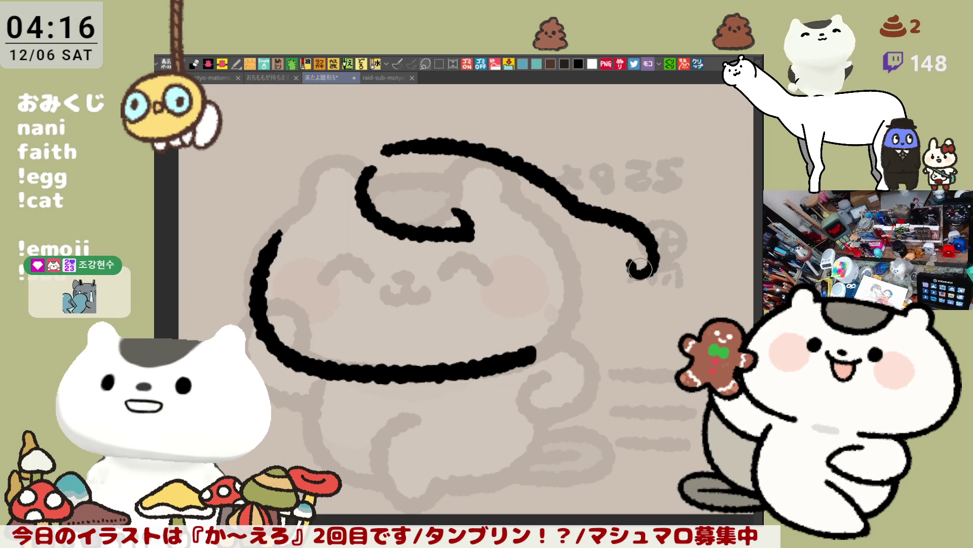
pyautogui.moveTo(624, 262); pyautogui.dragTo(639, 277)
pyautogui.moveTo(629, 262); pyautogui.dragTo(654, 261)
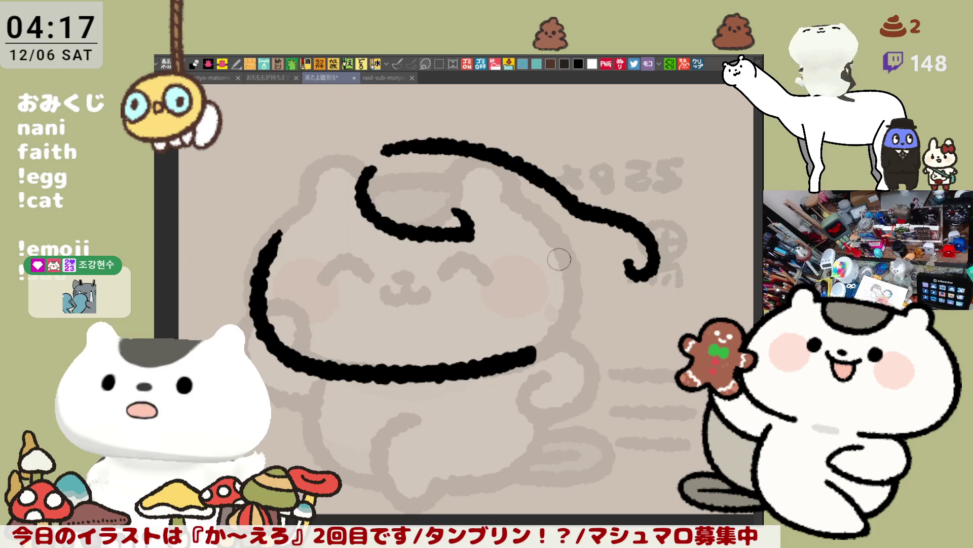
# - Draw a line running right from the inner curl's end
pyautogui.moveTo(477, 232); pyautogui.dragTo(537, 246)
pyautogui.hotkey('ctrl', 'z')
pyautogui.moveTo(474, 231); pyautogui.dragTo(543, 242)
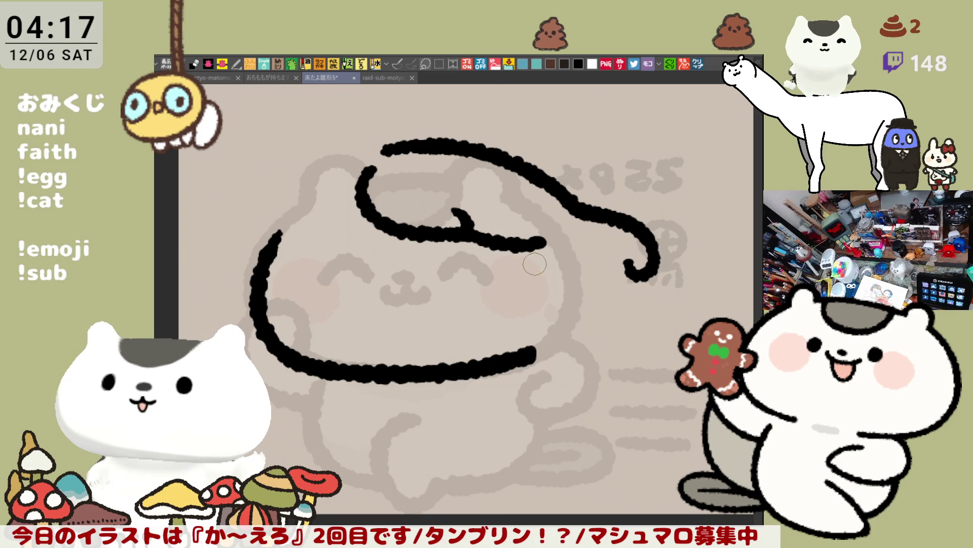
pyautogui.scroll(-2, 522, 282)
# - Draw a hair strand rightward from the inner curl's end
pyautogui.hotkey('ctrl', 'z')
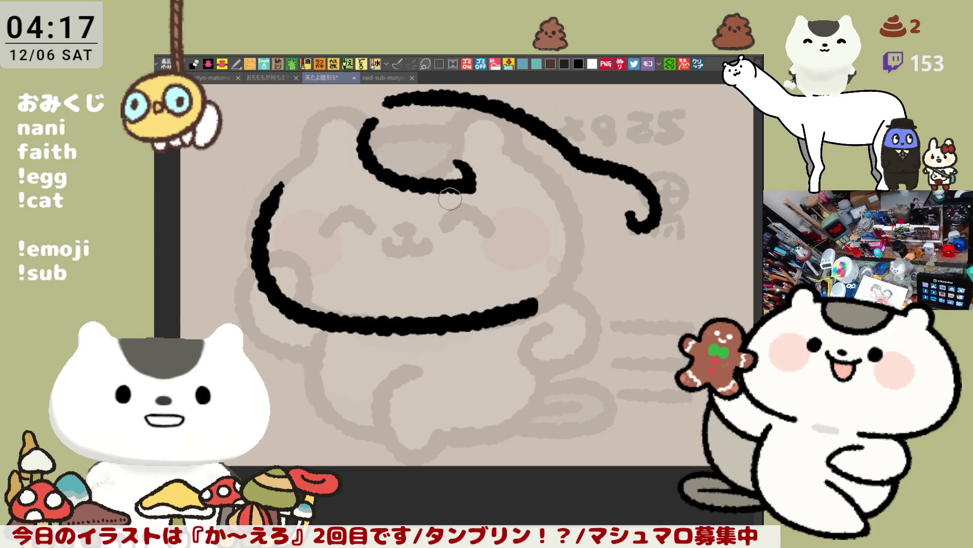
pyautogui.hotkey('ctrl', 'z')
pyautogui.moveTo(465, 184); pyautogui.dragTo(543, 208)
pyautogui.hotkey('ctrl', 'z')
pyautogui.moveTo(465, 184); pyautogui.dragTo(527, 200)
pyautogui.hotkey('ctrl', 'z')
pyautogui.moveTo(466, 183); pyautogui.dragTo(536, 202)
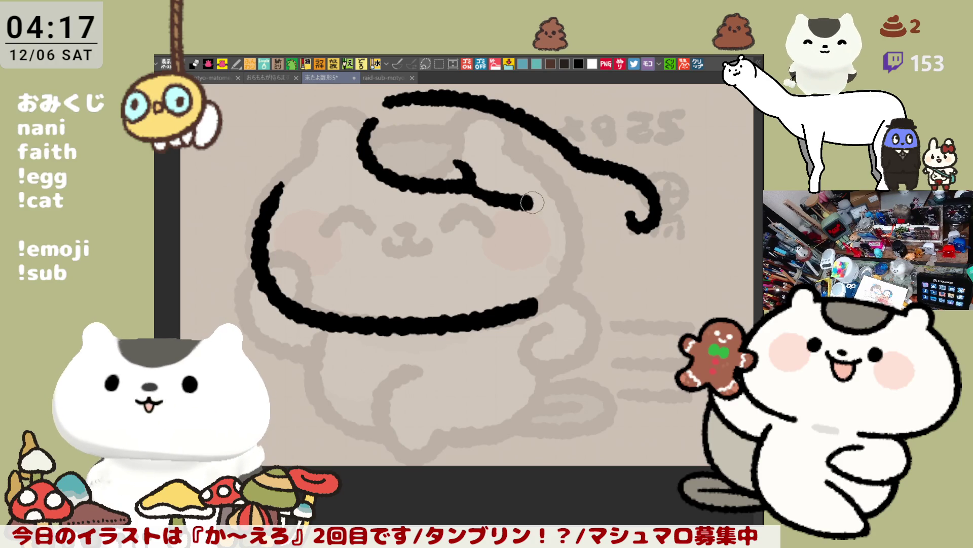
pyautogui.hotkey('ctrl', 'z')
pyautogui.moveTo(466, 183); pyautogui.dragTo(533, 210)
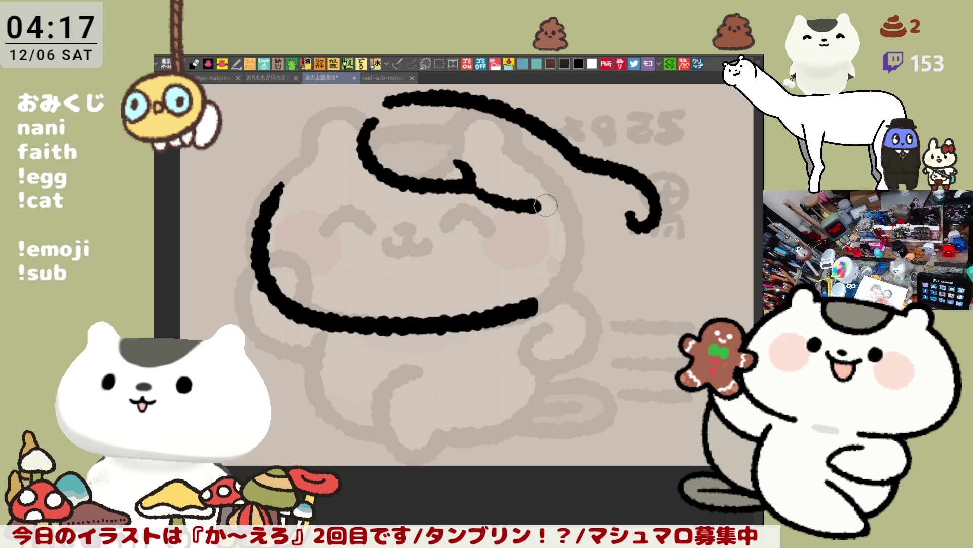
pyautogui.hotkey('ctrl', 'z')
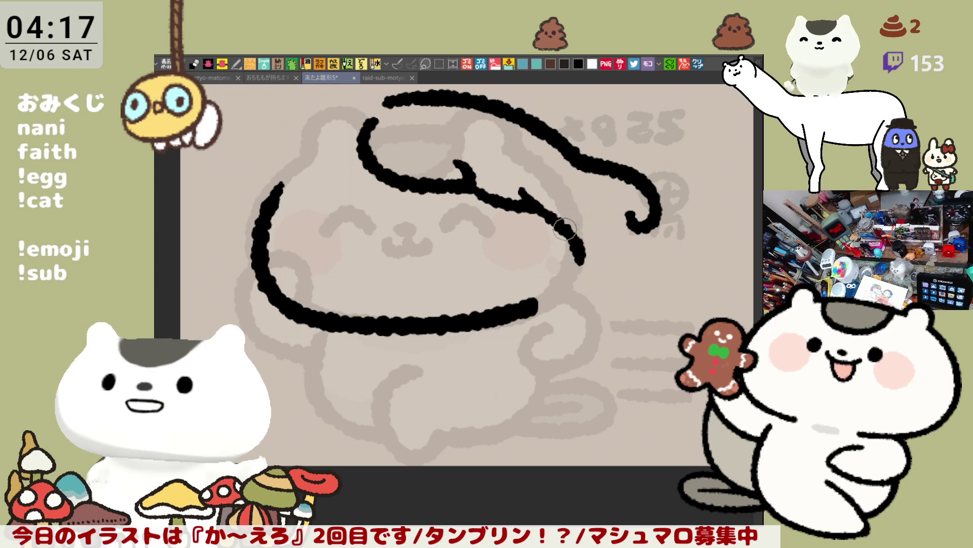
pyautogui.moveTo(465, 184); pyautogui.dragTo(537, 207)
pyautogui.hotkey('ctrl', 'z')
pyautogui.moveTo(465, 183); pyautogui.dragTo(538, 209)
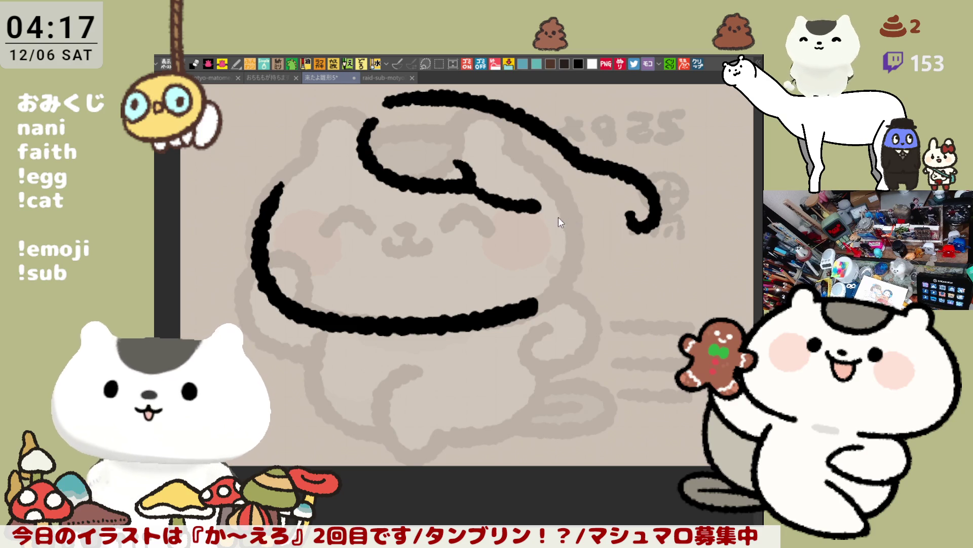
pyautogui.hotkey('ctrl', 'z')
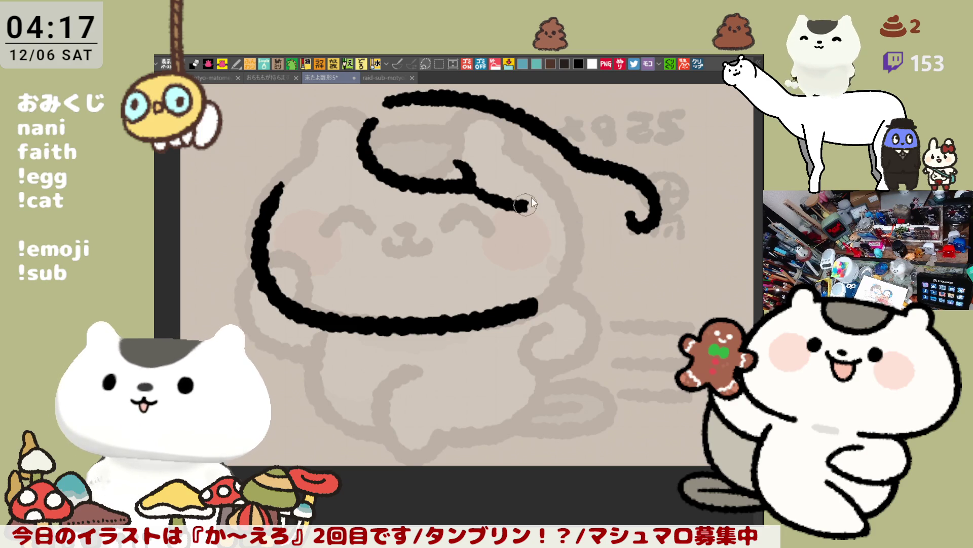
# - Extend the strand down-right toward the head's side, ending in a small hook
pyautogui.moveTo(526, 205); pyautogui.dragTo(583, 238)
pyautogui.hotkey('ctrl', 'z')
pyautogui.moveTo(522, 192); pyautogui.dragTo(615, 250)
pyautogui.hotkey('ctrl', 'z')
pyautogui.hotkey('ctrl', 'z')
pyautogui.moveTo(553, 223)
pyautogui.mouseDown()
pyautogui.moveTo(619, 249)
pyautogui.moveTo(615, 236)
pyautogui.moveTo(624, 241)
pyautogui.moveTo(566, 248)
pyautogui.mouseUp()
pyautogui.hotkey('ctrl', 'z')
pyautogui.hotkey('ctrl', 'z')
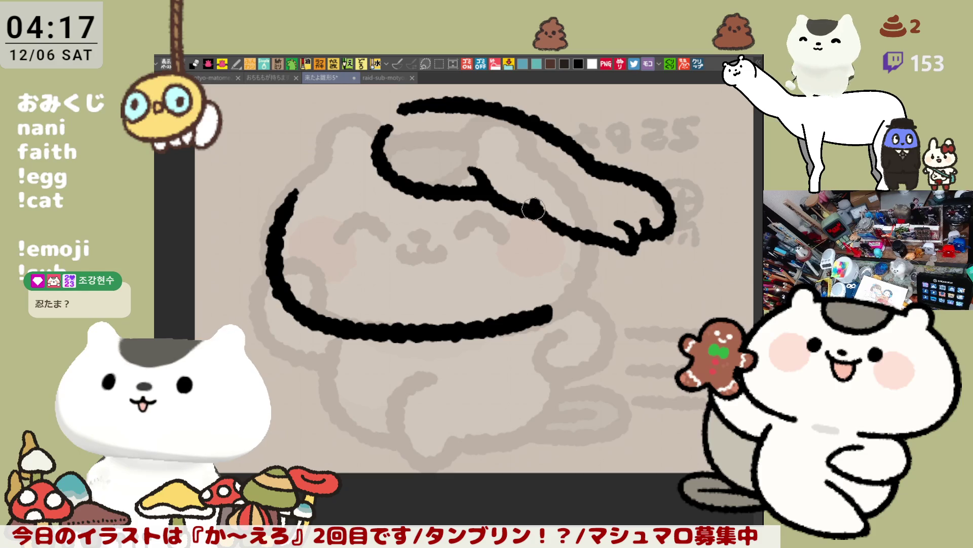
# - Add a short hair tip hanging below the lower contour
pyautogui.moveTo(532, 193); pyautogui.dragTo(542, 215)
pyautogui.scroll(-1, 568, 245)
pyautogui.moveTo(549, 229); pyautogui.dragTo(573, 280)
pyautogui.moveTo(568, 246); pyautogui.dragTo(566, 310)
pyautogui.hotkey('ctrl', 'z')
pyautogui.hotkey('ctrl', 'z')
pyautogui.moveTo(567, 248); pyautogui.dragTo(563, 298)
pyautogui.hotkey('ctrl', 'z')
pyautogui.moveTo(567, 248)
pyautogui.mouseDown()
pyautogui.moveTo(564, 296)
pyautogui.moveTo(583, 282)
pyautogui.mouseUp()
pyautogui.hotkey('ctrl', 'z')
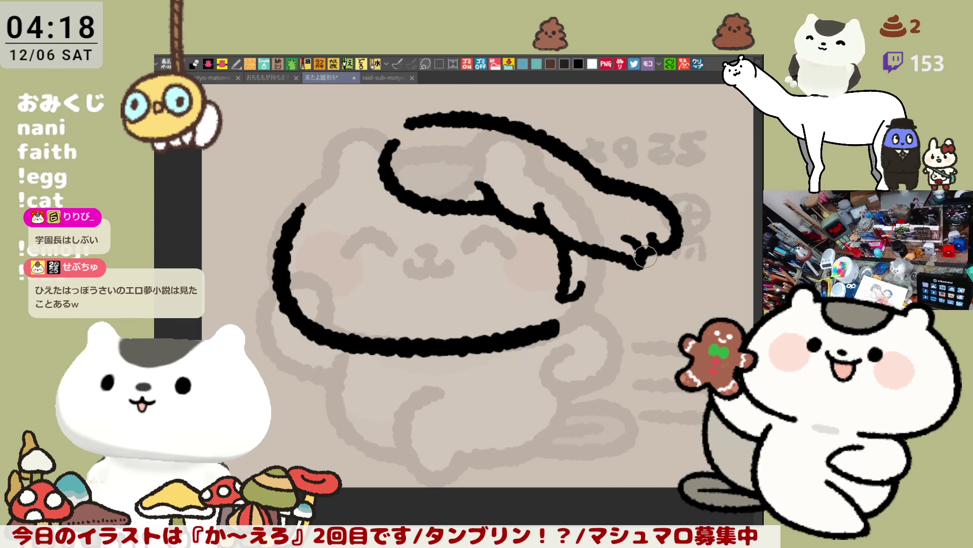
# - Shape the hook and short hair tip at the right strand's end
pyautogui.moveTo(602, 297)
pyautogui.mouseDown()
pyautogui.moveTo(595, 252)
pyautogui.moveTo(631, 255)
pyautogui.mouseUp()
pyautogui.moveTo(654, 200); pyautogui.dragTo(646, 241)
pyautogui.hotkey('ctrl', 'z')
pyautogui.moveTo(654, 202)
pyautogui.mouseDown()
pyautogui.moveTo(638, 238)
pyautogui.moveTo(650, 236)
pyautogui.mouseUp()
pyautogui.hotkey('ctrl', 'z')
pyautogui.hotkey('ctrl', 'z')
pyautogui.hotkey('ctrl', 'z')
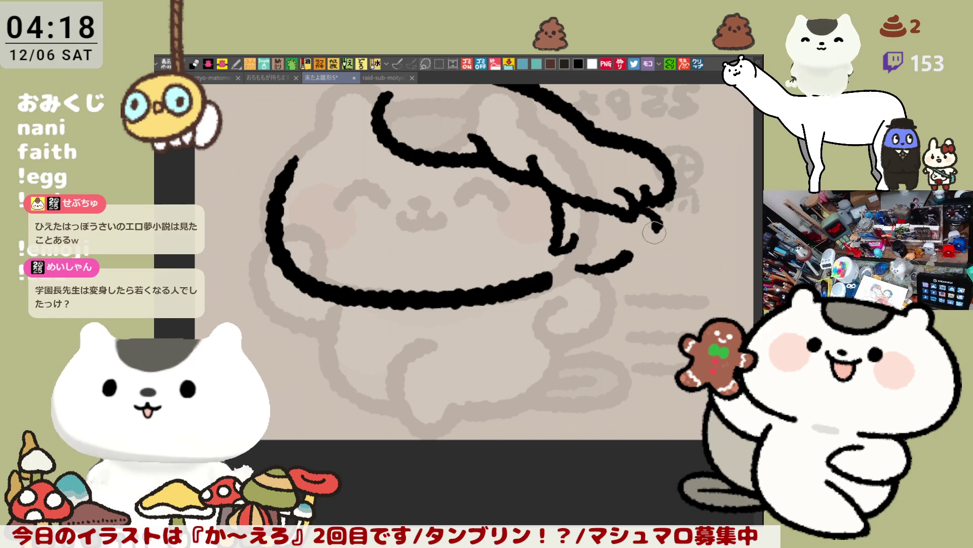
pyautogui.hotkey('ctrl', 'z')
pyautogui.moveTo(633, 213)
pyautogui.mouseDown()
pyautogui.moveTo(644, 217)
pyautogui.moveTo(647, 249)
pyautogui.mouseUp()
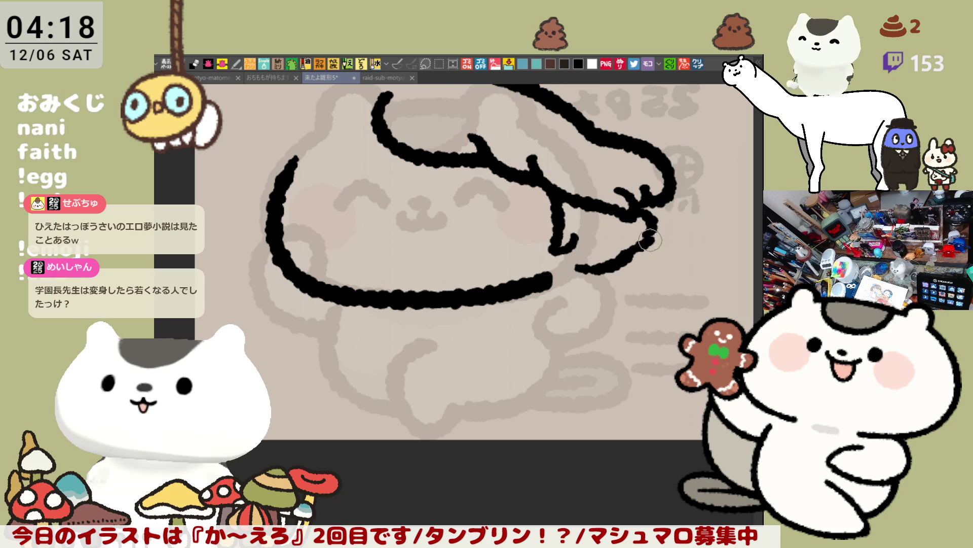
pyautogui.hotkey('ctrl', 'z')
pyautogui.moveTo(652, 219); pyautogui.dragTo(628, 255)
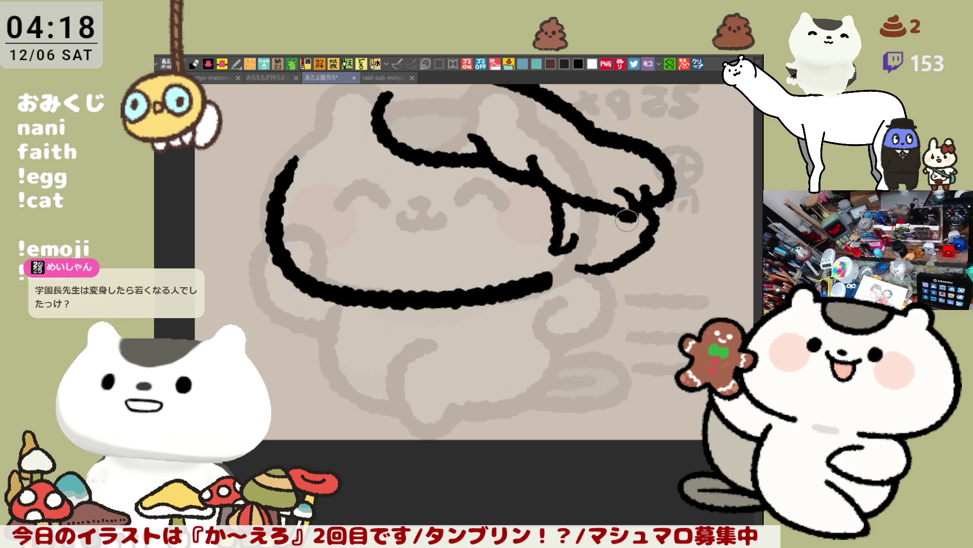
# - Tidy the lower-right stroke and join the inner hair loop to the lower outline
pyautogui.moveTo(627, 219)
pyautogui.mouseDown()
pyautogui.moveTo(631, 258)
pyautogui.moveTo(550, 245)
pyautogui.mouseUp()
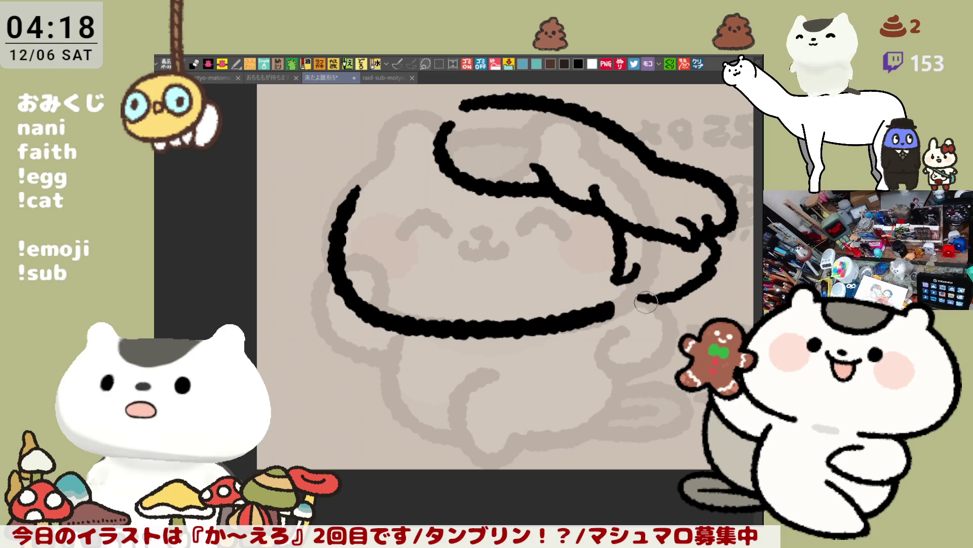
pyautogui.hotkey('ctrl', 'z')
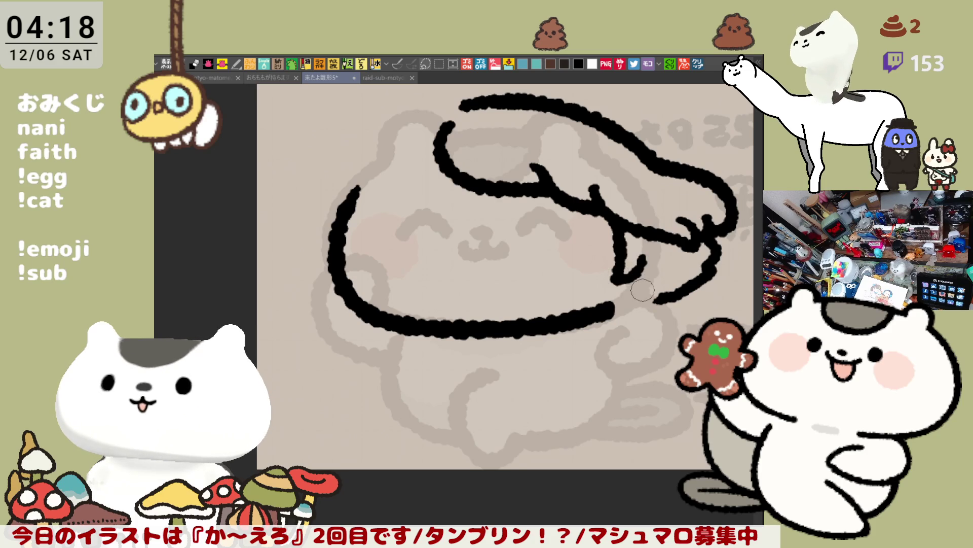
pyautogui.moveTo(649, 296); pyautogui.dragTo(629, 289)
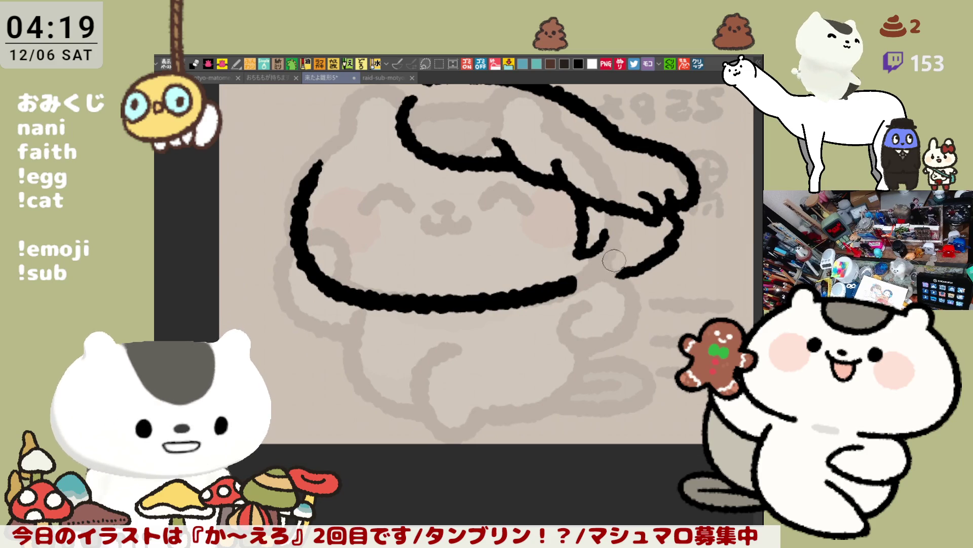
pyautogui.hotkey('ctrl', 'z')
pyautogui.moveTo(607, 234)
pyautogui.mouseDown()
pyautogui.moveTo(617, 230)
pyautogui.moveTo(610, 298)
pyautogui.moveTo(585, 310)
pyautogui.mouseUp()
pyautogui.hotkey('ctrl', 'z')
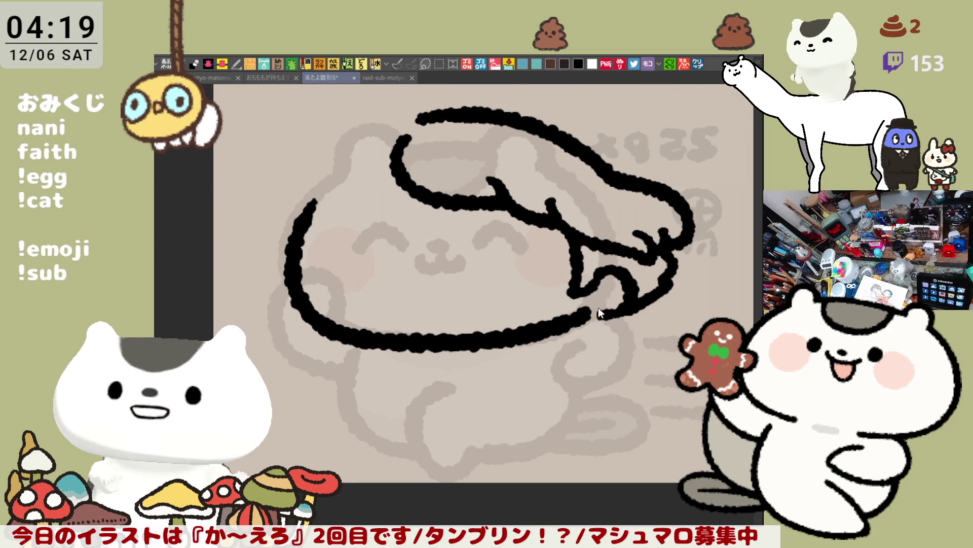
pyautogui.hotkey('ctrl', 'z')
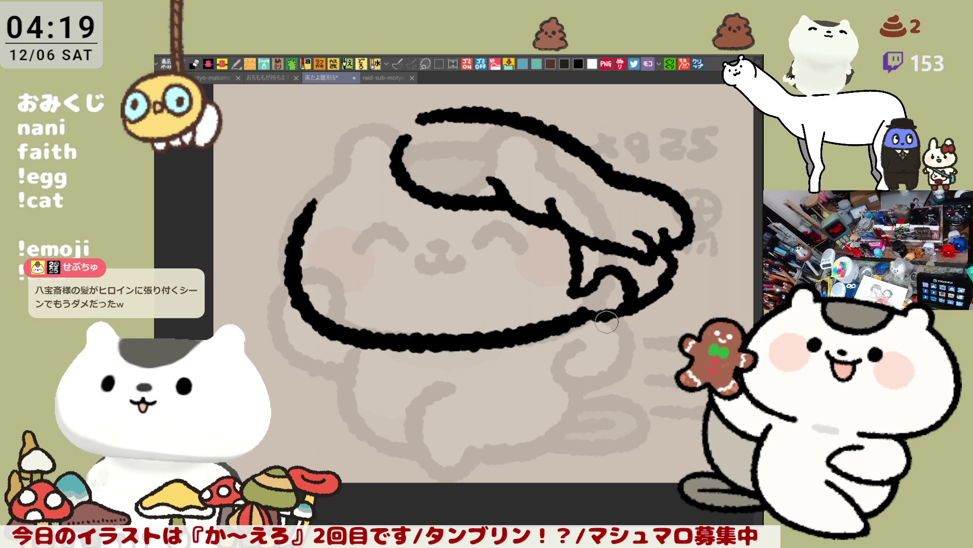
pyautogui.moveTo(607, 322); pyautogui.dragTo(585, 303)
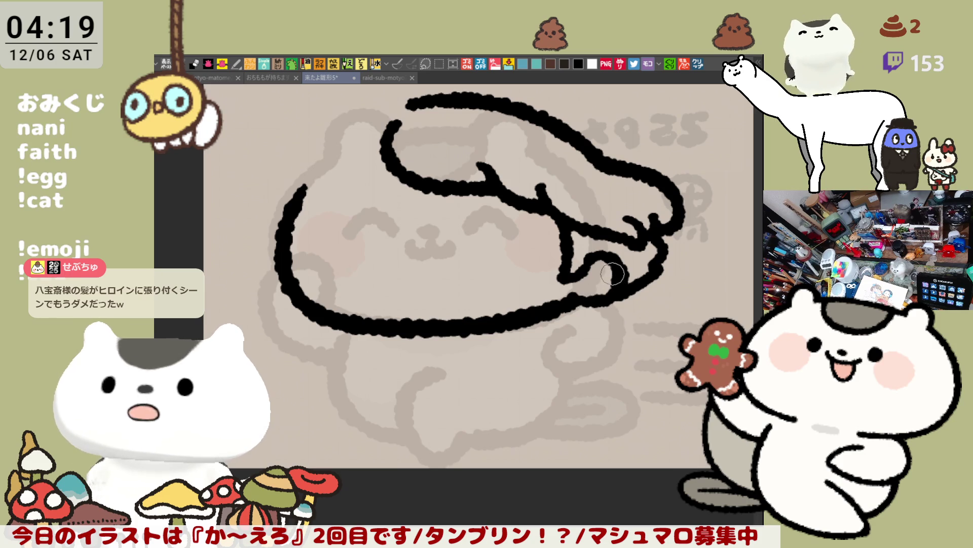
pyautogui.moveTo(612, 274)
pyautogui.mouseDown()
pyautogui.moveTo(606, 294)
pyautogui.moveTo(625, 328)
pyautogui.mouseUp()
# - Draw the left closed eye as a short arc
pyautogui.moveTo(587, 299); pyautogui.dragTo(602, 310)
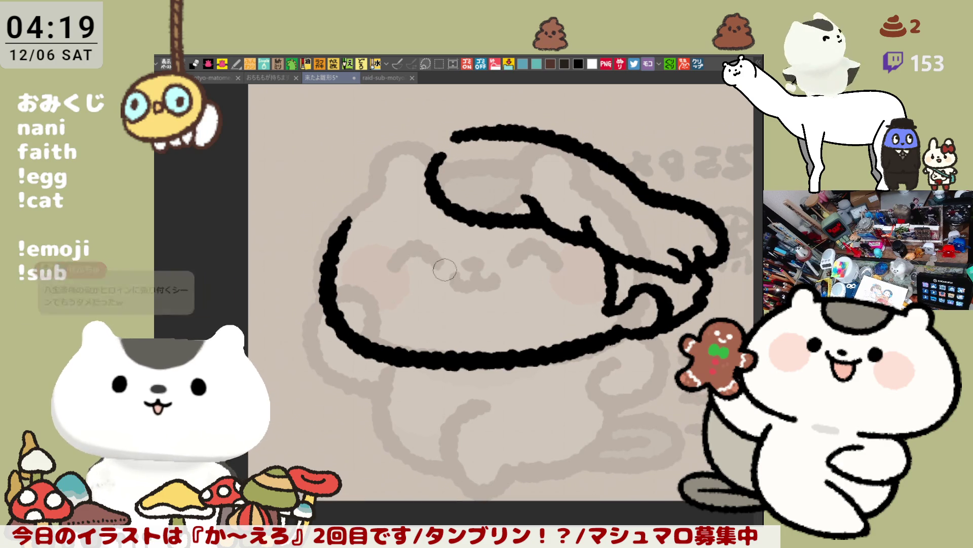
pyautogui.moveTo(393, 267)
pyautogui.mouseDown()
pyautogui.moveTo(439, 265)
pyautogui.moveTo(433, 252)
pyautogui.moveTo(445, 260)
pyautogui.mouseUp()
pyautogui.hotkey('ctrl', 'z')
pyautogui.hotkey('ctrl', 'z')
pyautogui.hotkey('ctrl', 'z')
pyautogui.hotkey('ctrl', 'z')
# - Redraw the left closed-eye arc thicker and ink the right closed-eye arc, retrying it twice
pyautogui.hotkey('ctrl', 'z')
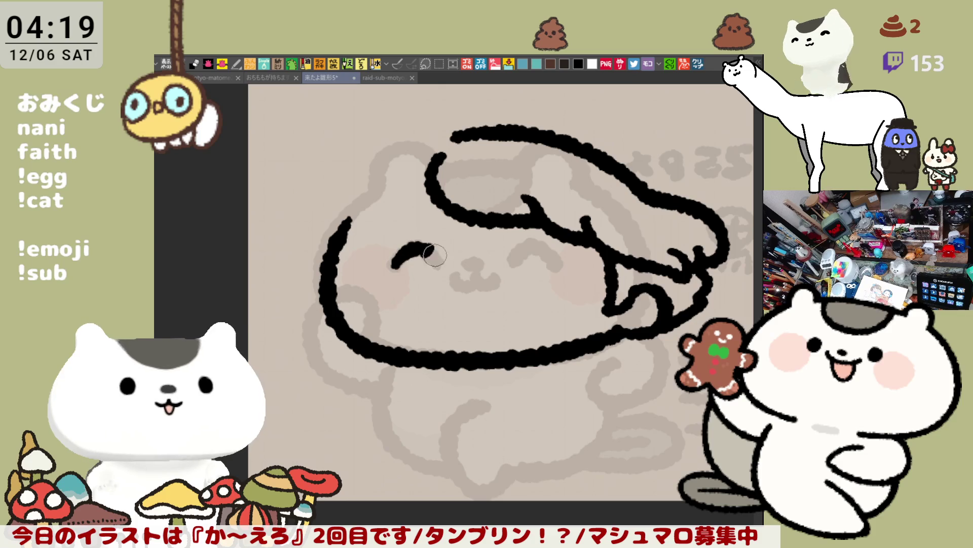
pyautogui.hotkey('ctrl', 'z')
pyautogui.moveTo(393, 266); pyautogui.dragTo(433, 250)
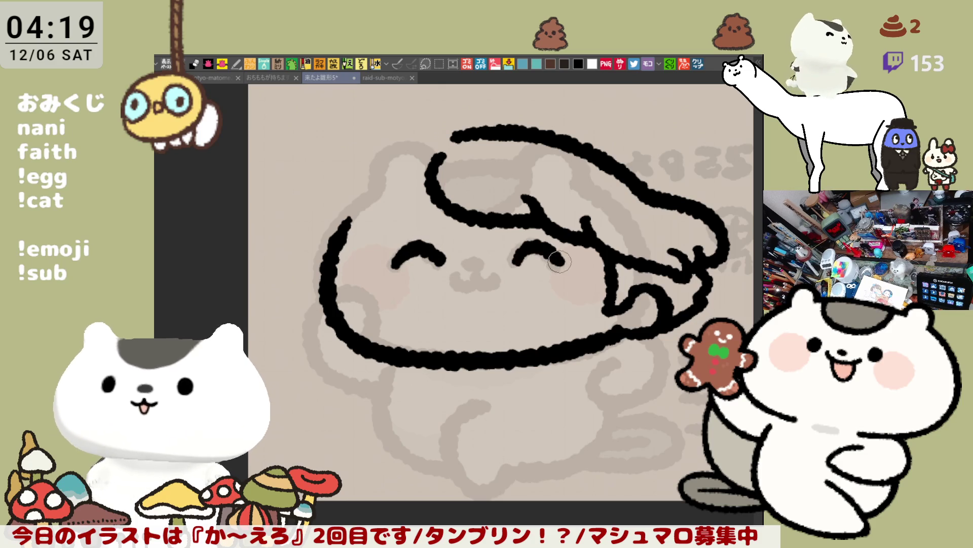
pyautogui.moveTo(512, 262); pyautogui.dragTo(558, 263)
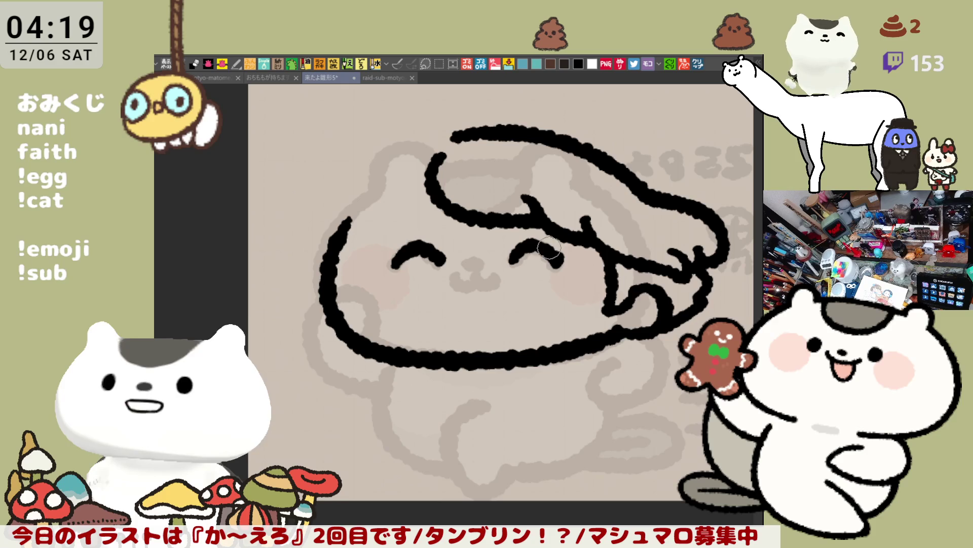
pyautogui.hotkey('ctrl', 'z')
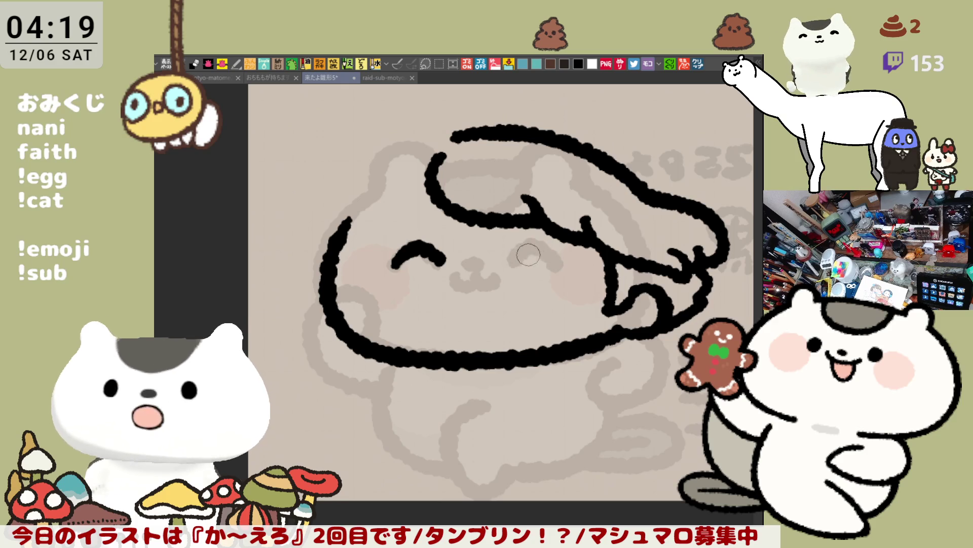
pyautogui.moveTo(513, 261); pyautogui.dragTo(549, 253)
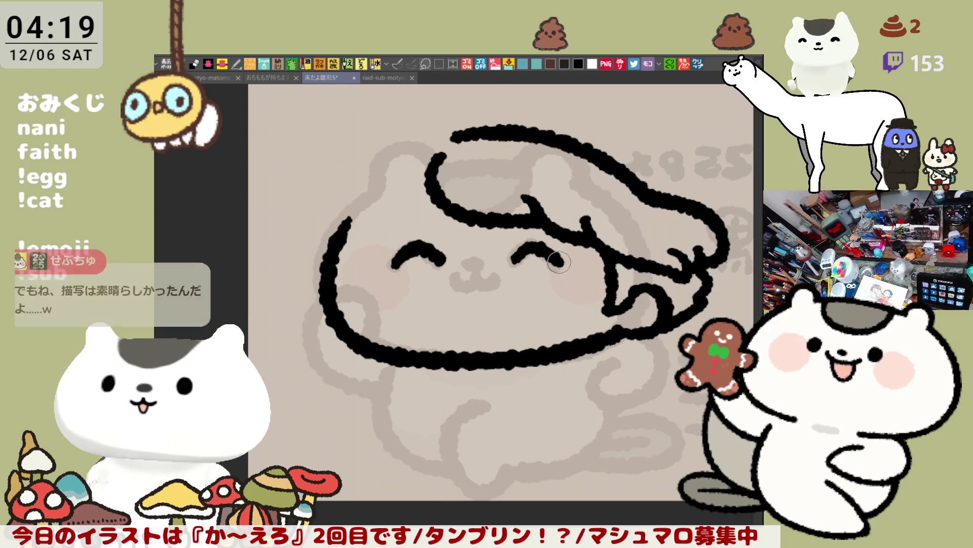
pyautogui.hotkey('ctrl', 'z')
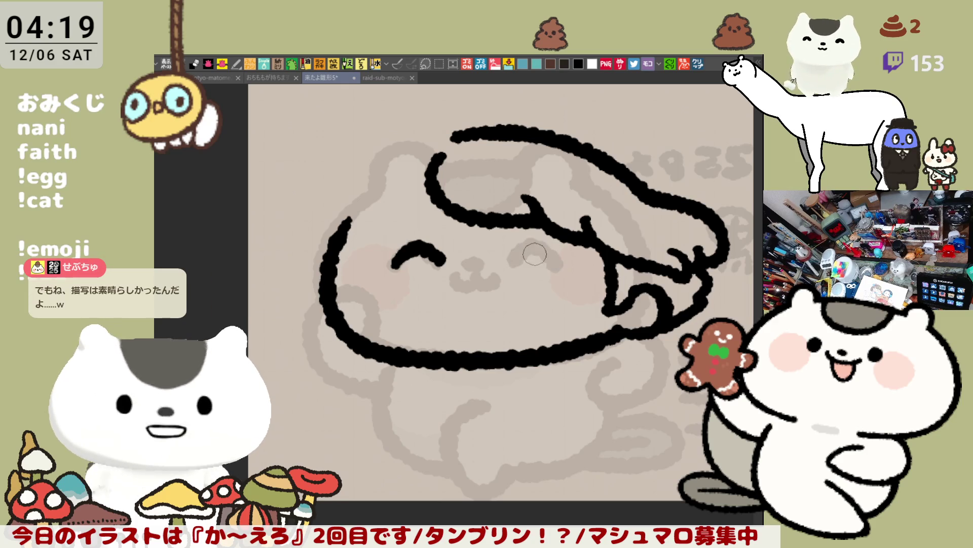
pyautogui.moveTo(511, 264); pyautogui.dragTo(556, 262)
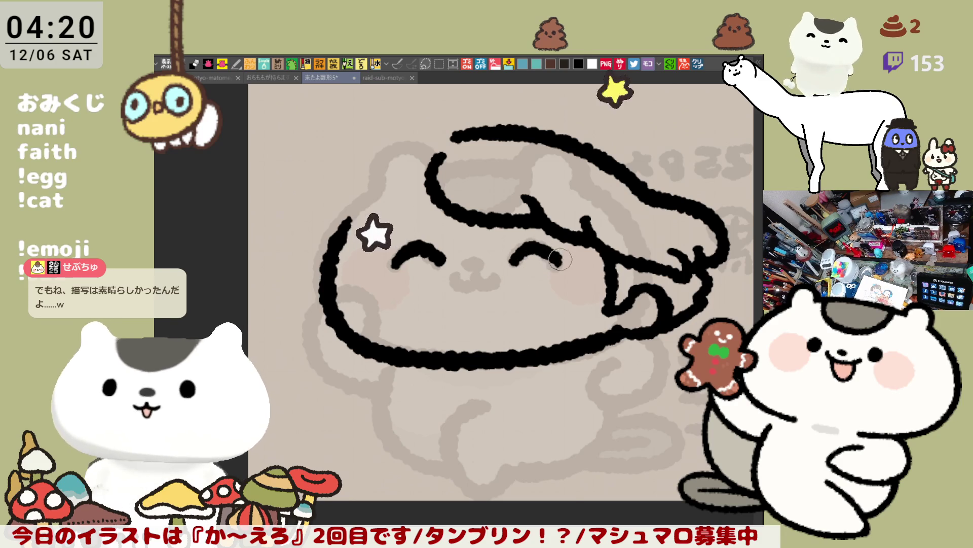
# - Erase the eye arcs and redo them, finishing with a full right closed-eye arc
pyautogui.moveTo(567, 248)
pyautogui.mouseDown()
pyautogui.moveTo(579, 241)
pyautogui.moveTo(583, 258)
pyautogui.mouseUp()
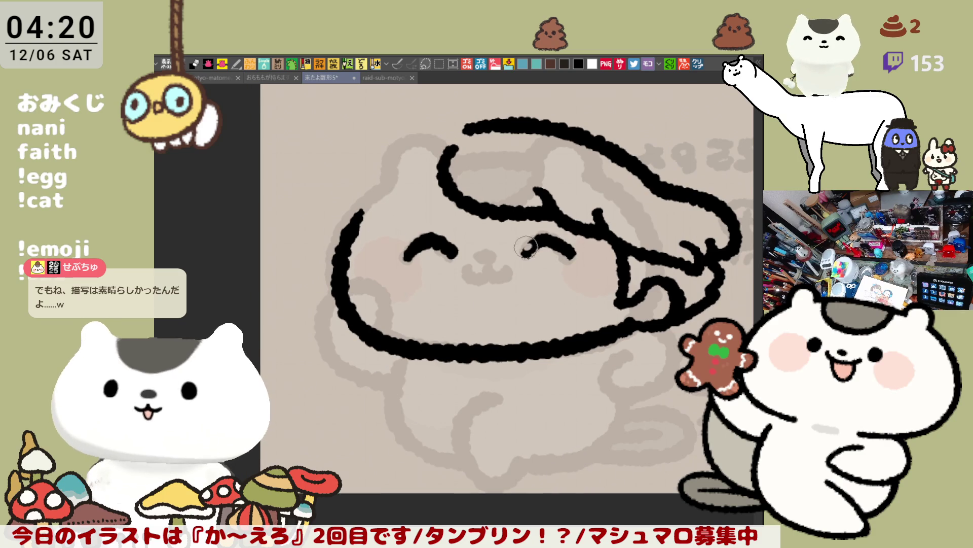
pyautogui.moveTo(407, 253)
pyautogui.mouseDown()
pyautogui.moveTo(421, 260)
pyautogui.moveTo(422, 238)
pyautogui.moveTo(465, 212)
pyautogui.mouseUp()
pyautogui.hotkey('ctrl', 'z')
pyautogui.hotkey('ctrl', 'z')
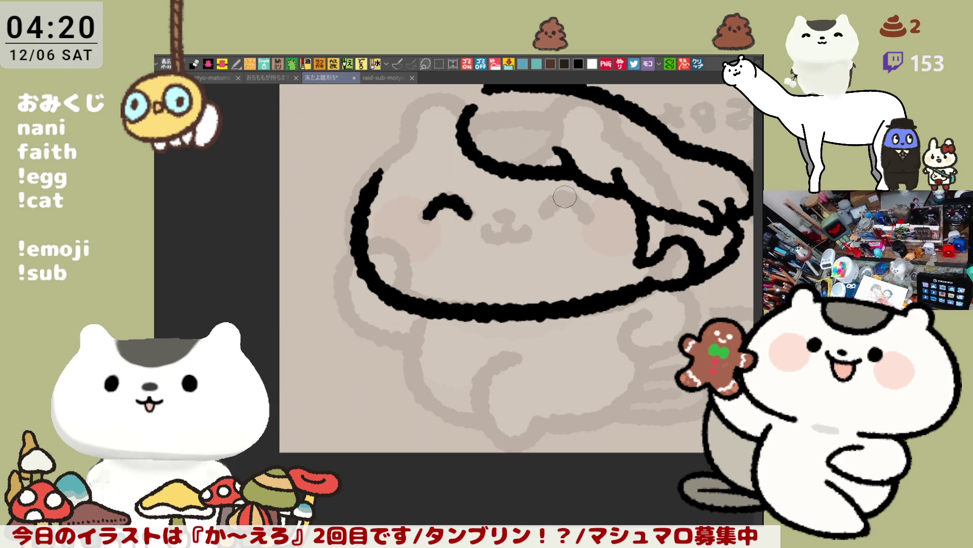
pyautogui.moveTo(537, 217); pyautogui.dragTo(590, 210)
pyautogui.hotkey('ctrl', 'z')
pyautogui.hotkey('ctrl', 'z')
pyautogui.hotkey('ctrl', 'z')
pyautogui.hotkey('ctrl', 'z')
pyautogui.moveTo(557, 201); pyautogui.dragTo(576, 208)
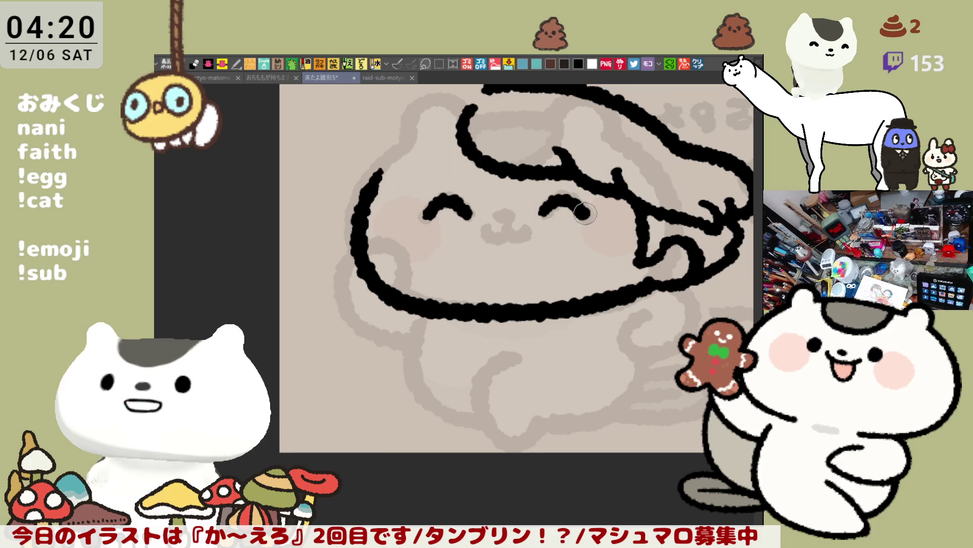
pyautogui.moveTo(582, 212); pyautogui.dragTo(535, 225)
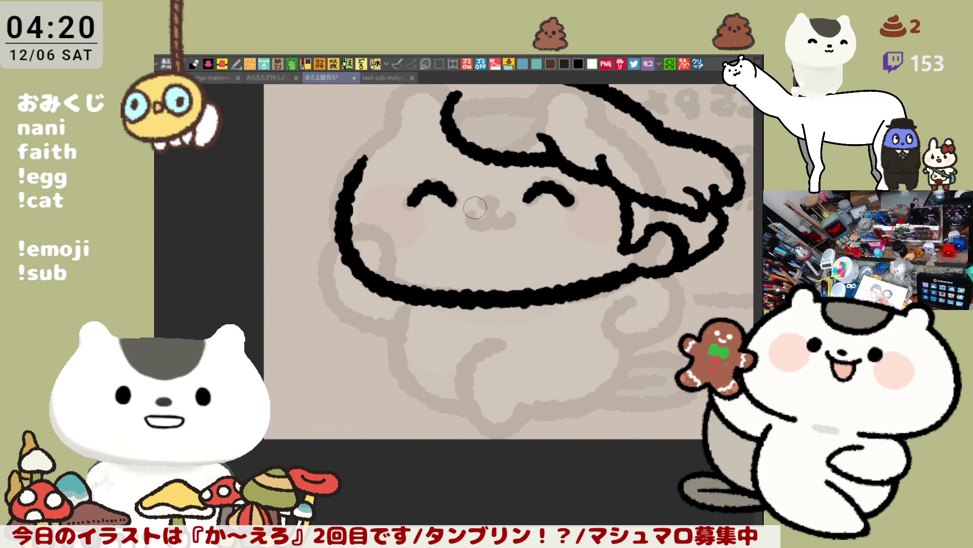
# - Draw the open smiling mouth below the eyes as a hooked curve
pyautogui.hotkey('ctrl', 'z')
pyautogui.moveTo(476, 208)
pyautogui.mouseDown()
pyautogui.moveTo(510, 209)
pyautogui.moveTo(507, 253)
pyautogui.mouseUp()
pyautogui.hotkey('ctrl', 'z')
pyautogui.hotkey('ctrl', 'z')
pyautogui.moveTo(469, 213)
pyautogui.mouseDown()
pyautogui.moveTo(505, 254)
pyautogui.moveTo(477, 209)
pyautogui.moveTo(490, 248)
pyautogui.mouseUp()
pyautogui.hotkey('ctrl', 'z')
pyautogui.hotkey('ctrl', 'z')
pyautogui.hotkey('ctrl', 'z')
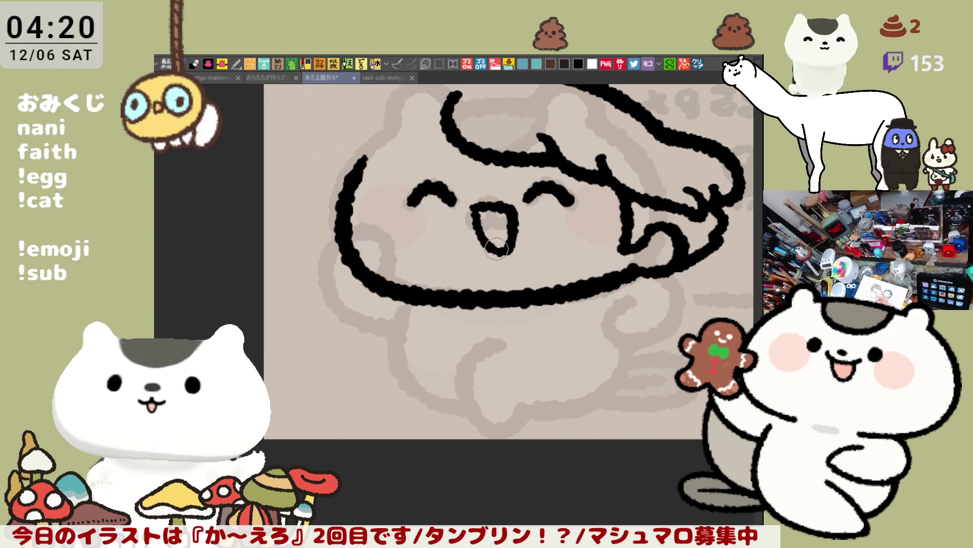
pyautogui.moveTo(467, 199); pyautogui.dragTo(486, 270)
pyautogui.moveTo(522, 223); pyautogui.dragTo(431, 246)
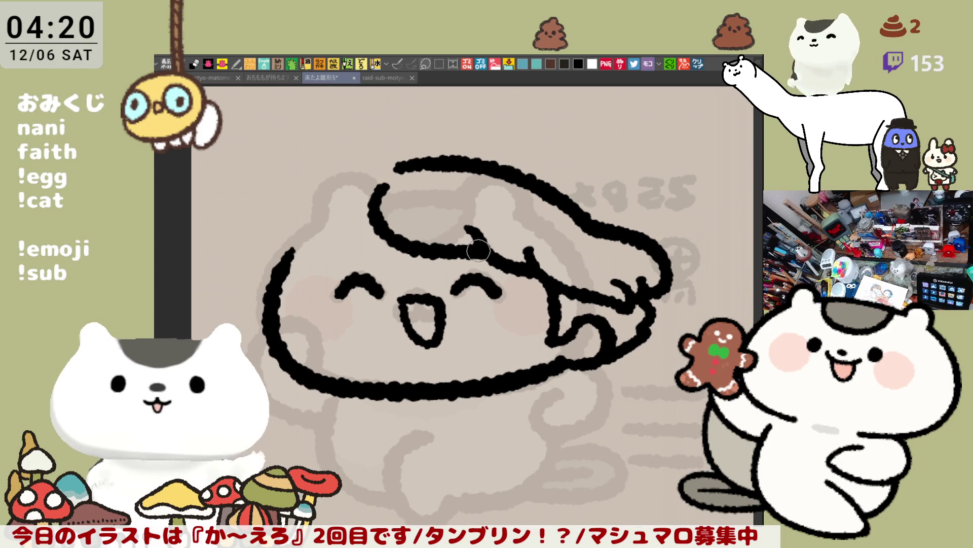
# - Erase the old top hair line and redraw it as a long arc across the head
pyautogui.moveTo(397, 162)
pyautogui.mouseDown()
pyautogui.moveTo(517, 166)
pyautogui.moveTo(557, 209)
pyautogui.mouseUp()
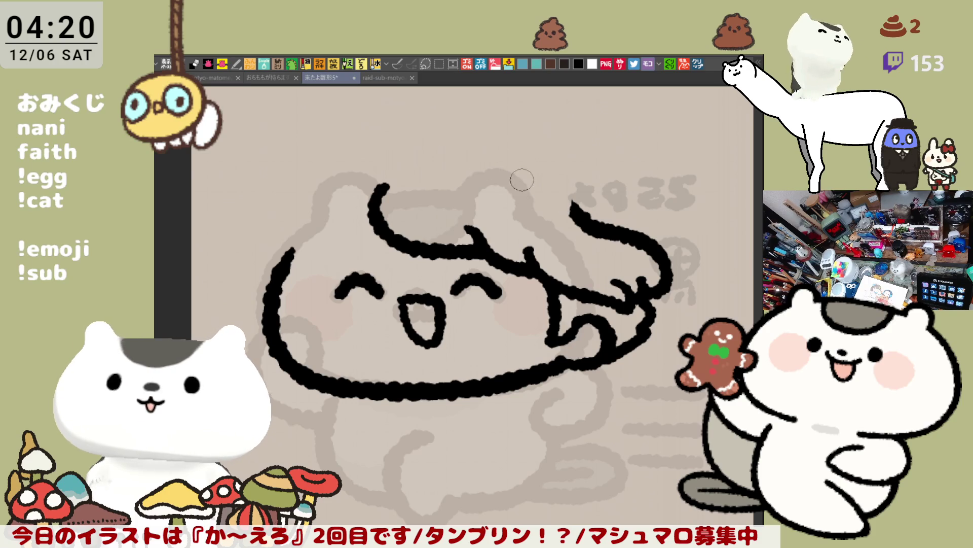
pyautogui.moveTo(421, 156); pyautogui.dragTo(567, 204)
pyautogui.hotkey('ctrl', 'z')
pyautogui.moveTo(421, 156); pyautogui.dragTo(566, 205)
pyautogui.hotkey('ctrl', 'z')
pyautogui.moveTo(406, 155); pyautogui.dragTo(578, 228)
pyautogui.hotkey('ctrl', 'z')
pyautogui.moveTo(424, 160); pyautogui.dragTo(566, 203)
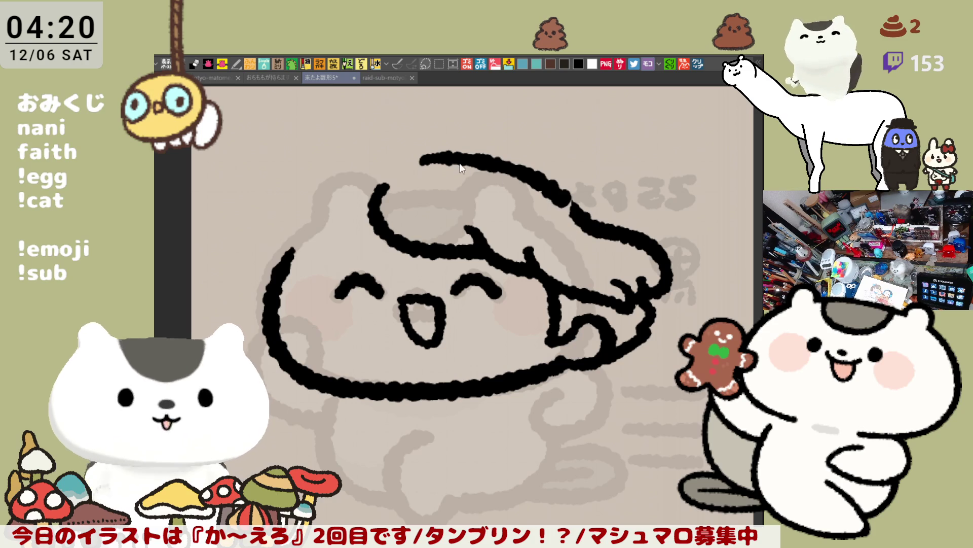
pyautogui.hotkey('ctrl', 'z')
pyautogui.moveTo(416, 152); pyautogui.dragTo(565, 202)
pyautogui.hotkey('ctrl', 'z')
pyautogui.moveTo(401, 151)
pyautogui.mouseDown()
pyautogui.moveTo(509, 151)
pyautogui.moveTo(571, 197)
pyautogui.mouseUp()
pyautogui.hotkey('ctrl', 'z')
pyautogui.moveTo(401, 152); pyautogui.dragTo(573, 197)
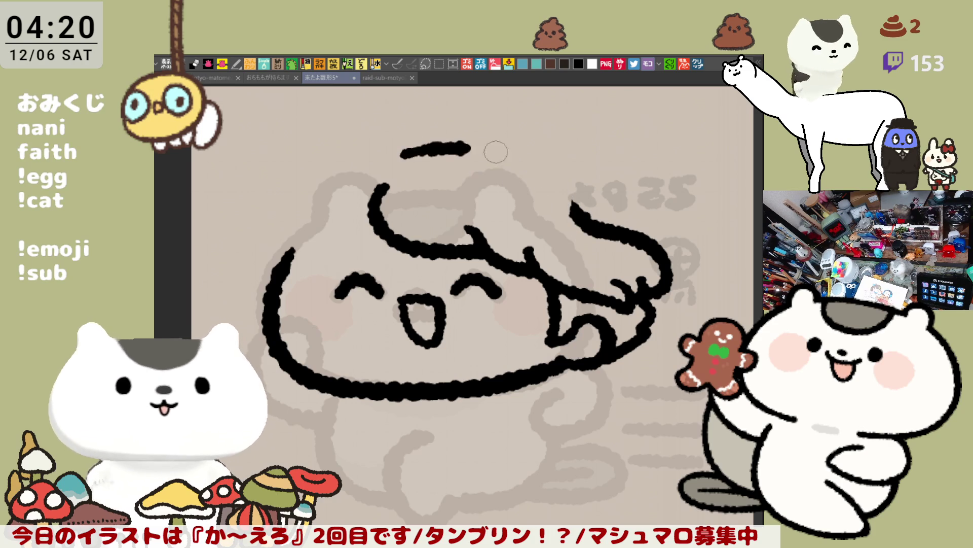
pyautogui.hotkey('ctrl', 'z')
pyautogui.moveTo(391, 150)
pyautogui.mouseDown()
pyautogui.moveTo(578, 192)
pyautogui.moveTo(655, 256)
pyautogui.mouseUp()
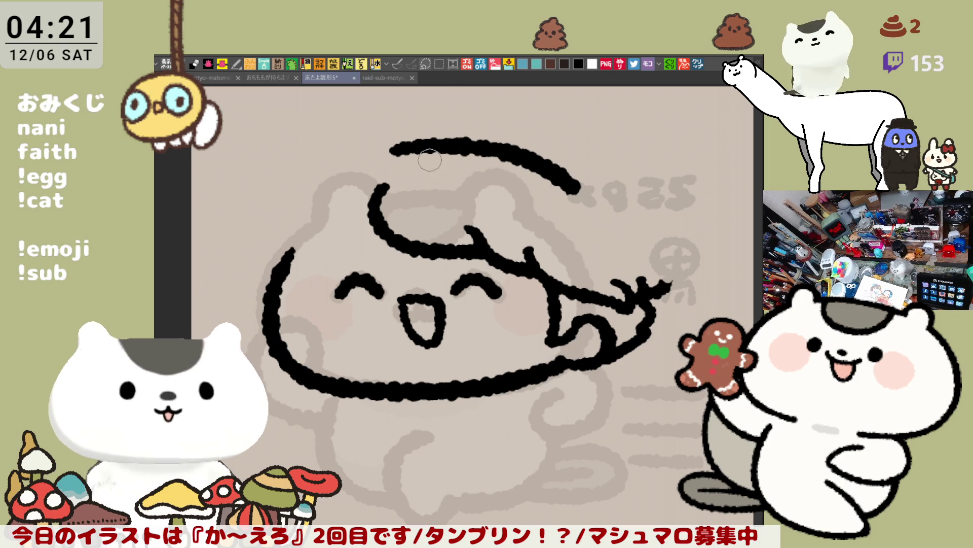
# - Extend the hair arc rightward and curl its end down into the lower hair squiggle
pyautogui.moveTo(575, 189)
pyautogui.mouseDown()
pyautogui.moveTo(663, 203)
pyautogui.moveTo(690, 254)
pyautogui.mouseUp()
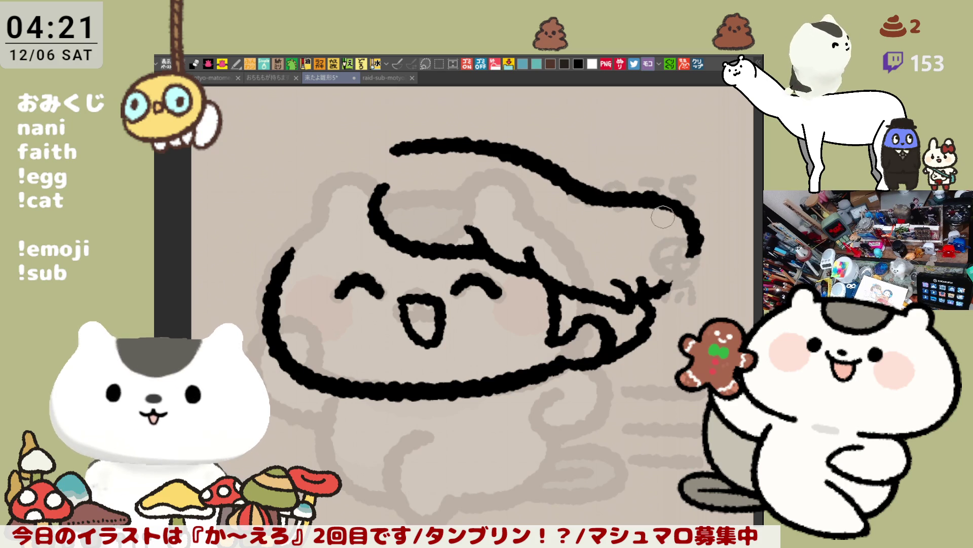
pyautogui.moveTo(699, 226); pyautogui.dragTo(690, 261)
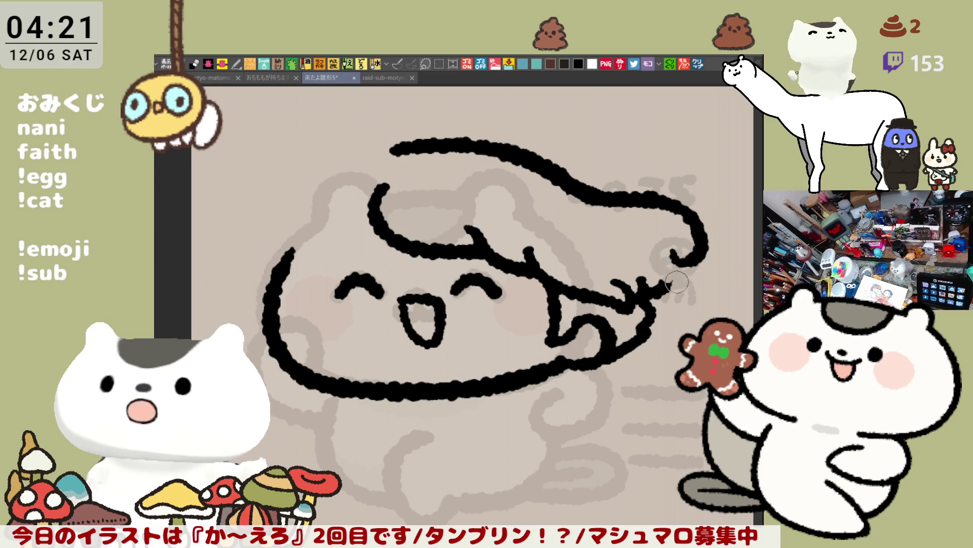
pyautogui.moveTo(672, 253)
pyautogui.mouseDown()
pyautogui.moveTo(682, 272)
pyautogui.moveTo(650, 291)
pyautogui.mouseUp()
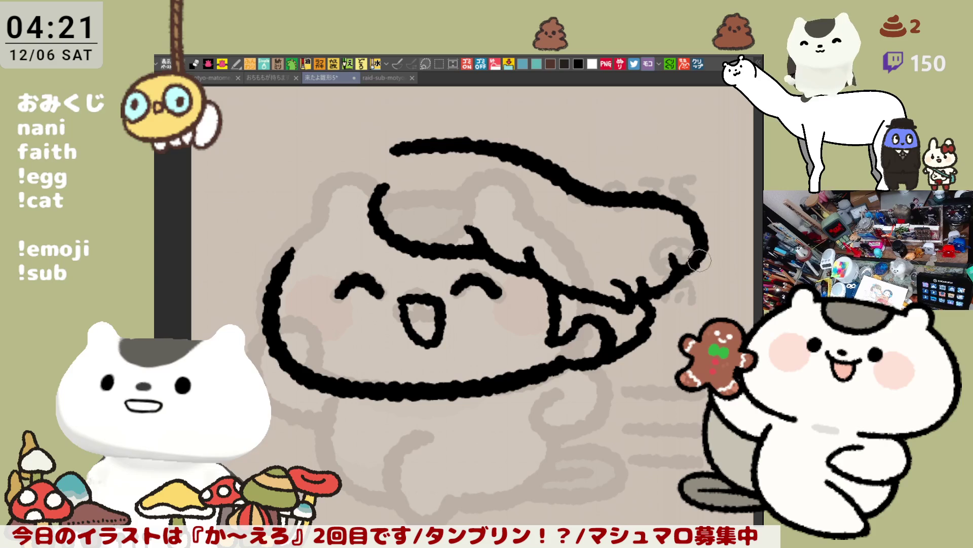
pyautogui.press('Left')
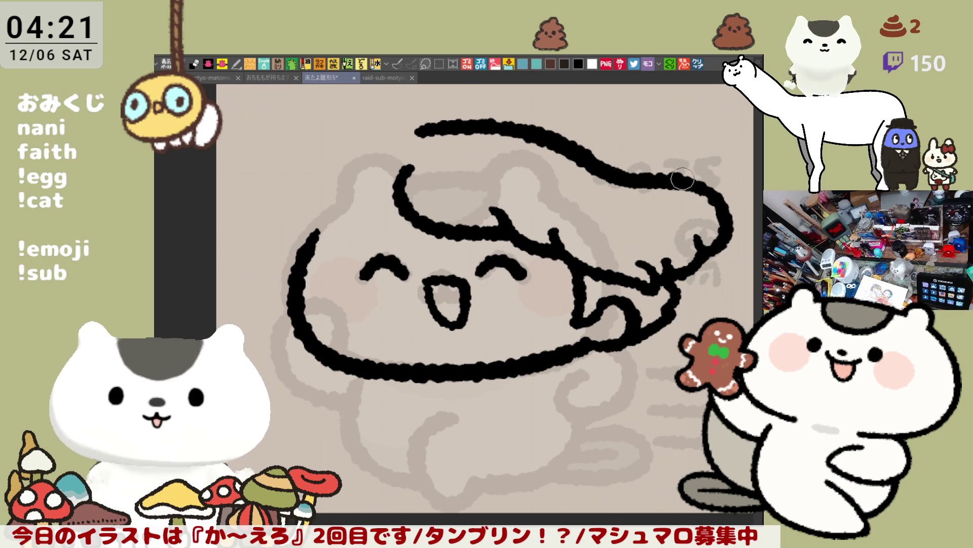
pyautogui.scroll(-2, 560, 237)
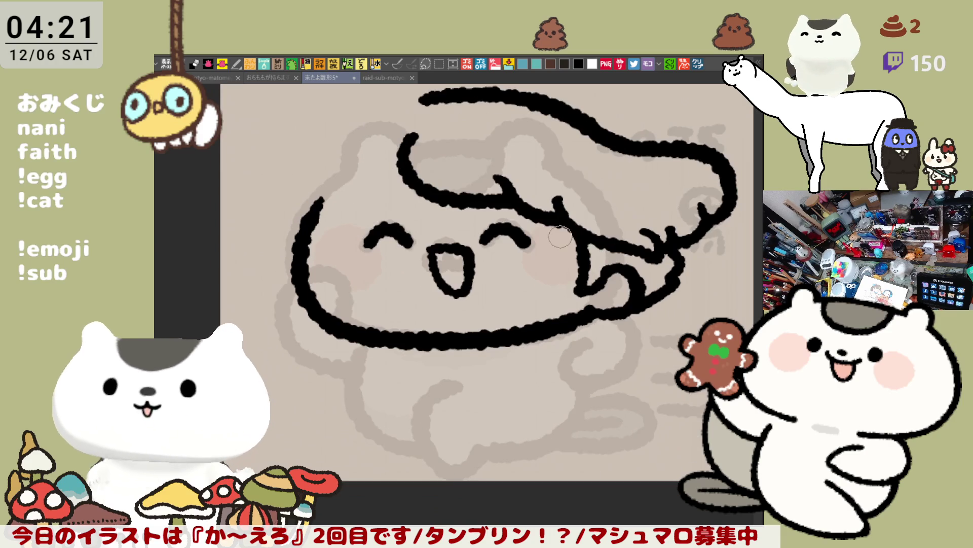
# - Draw a hair strand over the left forehead, adding a small curl while the canvas is mirrored
pyautogui.hscroll(-3, 532, 259)
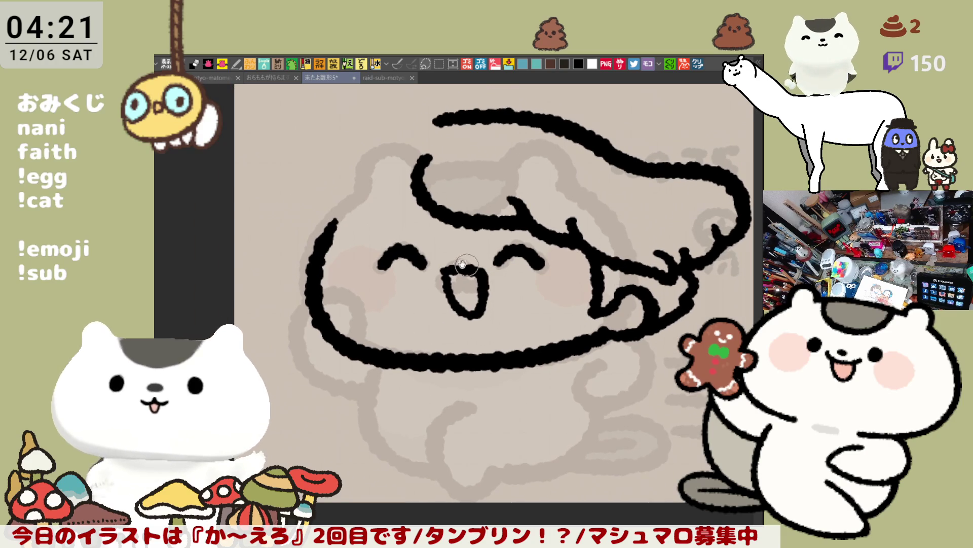
pyautogui.scroll(2, 486, 266)
pyautogui.moveTo(473, 171); pyautogui.dragTo(435, 243)
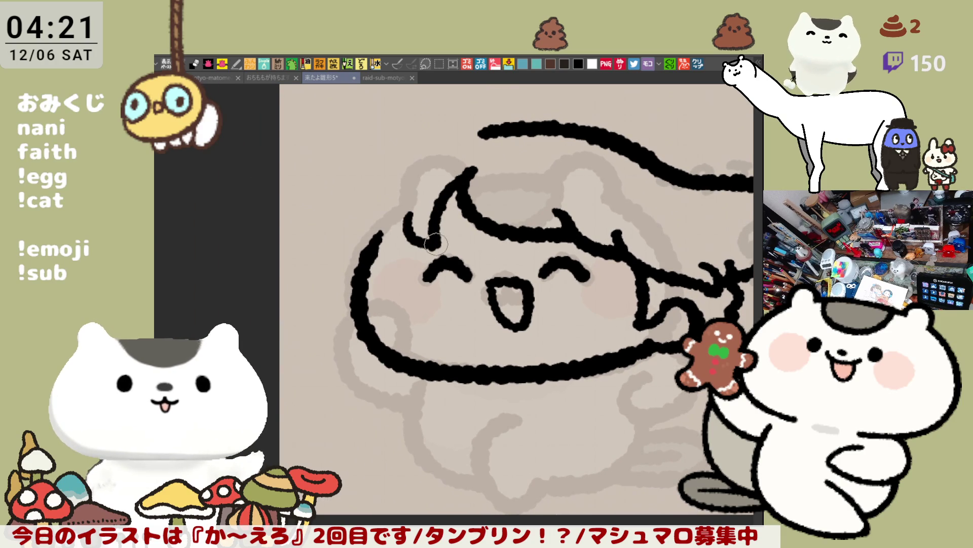
pyautogui.press('h')
pyautogui.hscroll(-3, 333, 218)
pyautogui.scroll(-1, 333, 218)
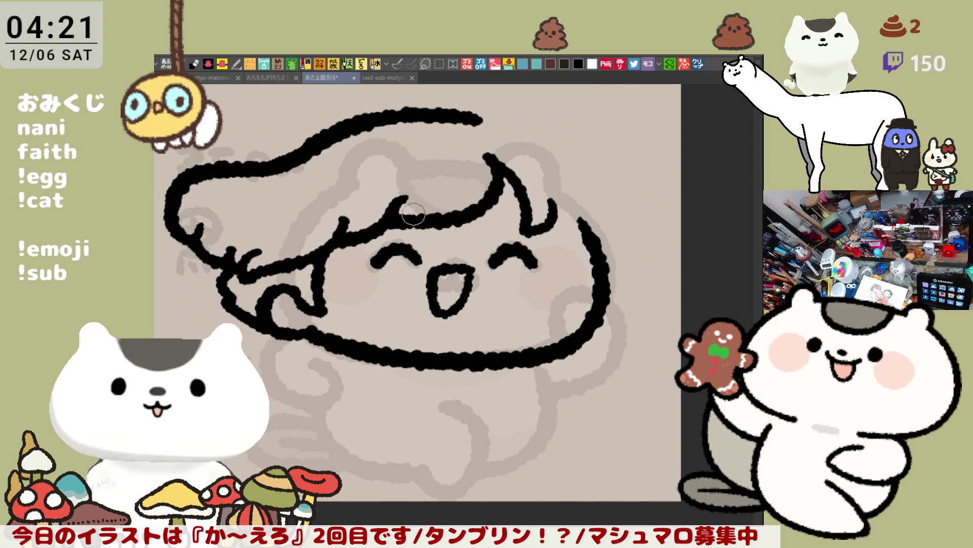
pyautogui.moveTo(331, 216); pyautogui.dragTo(323, 234)
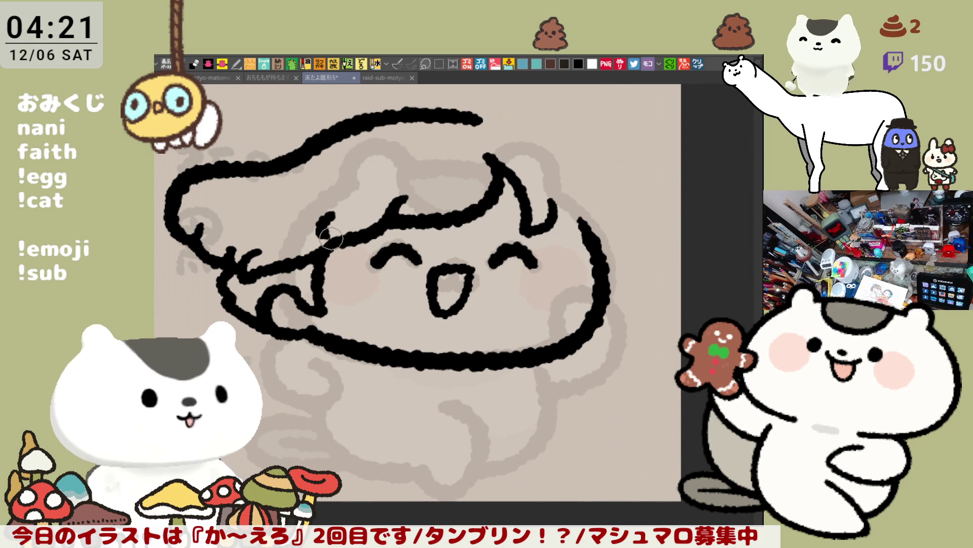
pyautogui.press('h')
# - Add a curved line along the left side of the face
pyautogui.hscroll(-2, 355, 249)
pyautogui.scroll(-1, 329, 233)
pyautogui.moveTo(349, 181)
pyautogui.mouseDown()
pyautogui.moveTo(315, 220)
pyautogui.moveTo(325, 299)
pyautogui.mouseUp()
pyautogui.hotkey('ctrl', 'z')
pyautogui.hotkey('ctrl', 'z')
pyautogui.moveTo(369, 175); pyautogui.dragTo(354, 310)
pyautogui.hotkey('ctrl', 'z')
pyautogui.moveTo(354, 189); pyautogui.dragTo(349, 307)
pyautogui.scroll(1, 471, 228)
pyautogui.hscroll(-1, 471, 228)
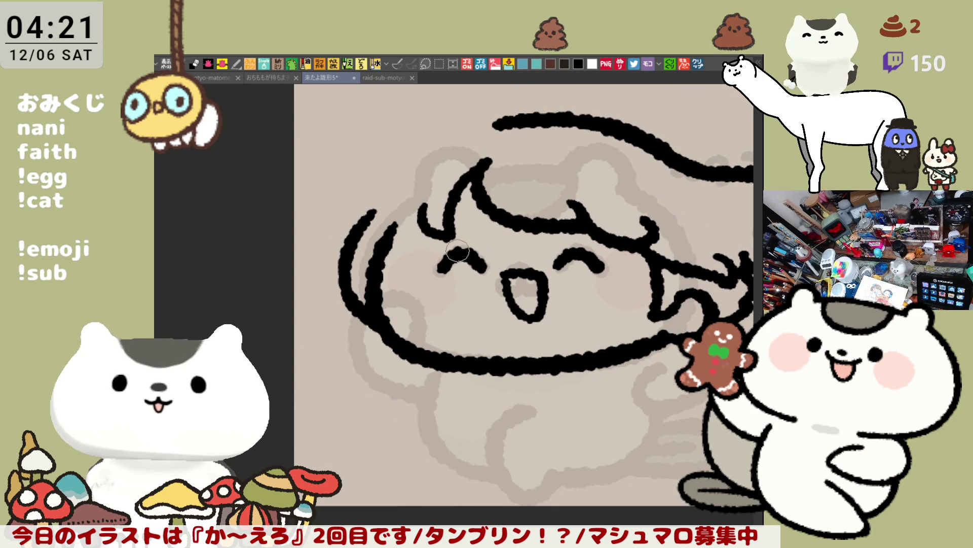